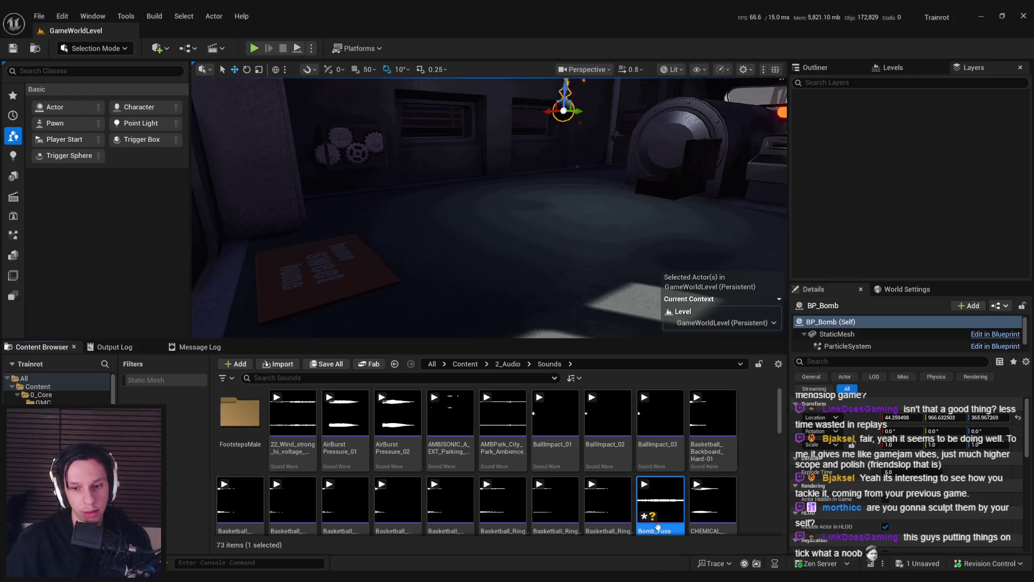
Step: Give the Bomb_Fuse sound the Ambiance sound class and FootstepAttenuation attenuation
double_click(660, 522)
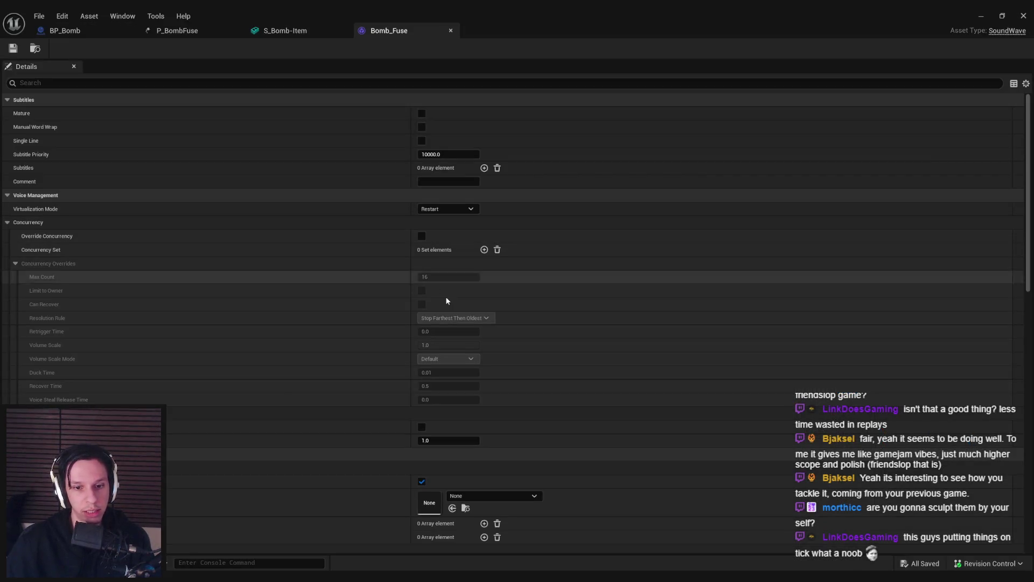
scroll(447, 299, "down", 10)
scroll(436, 335, "down", 7)
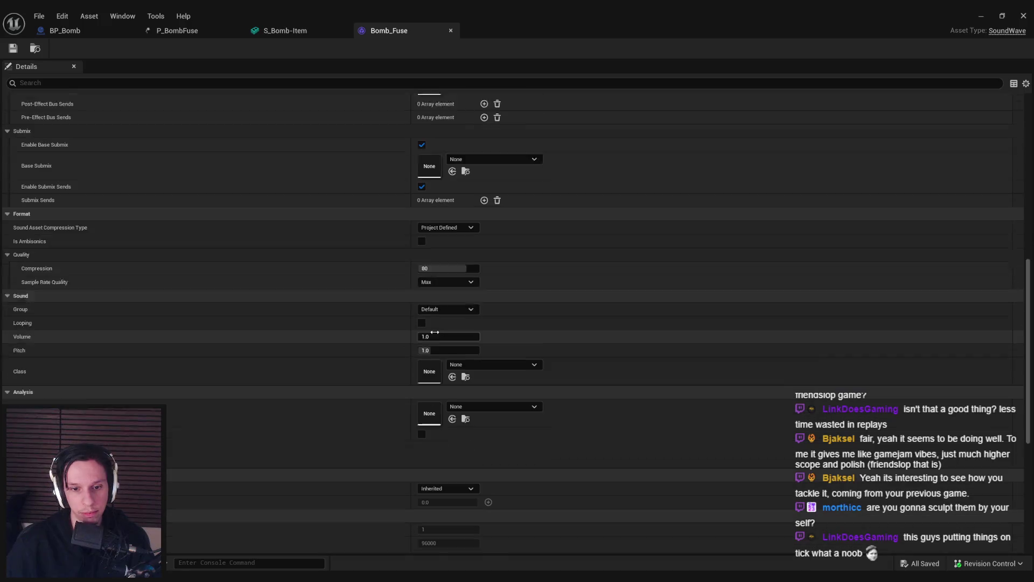
left_click(485, 348)
left_click(499, 230)
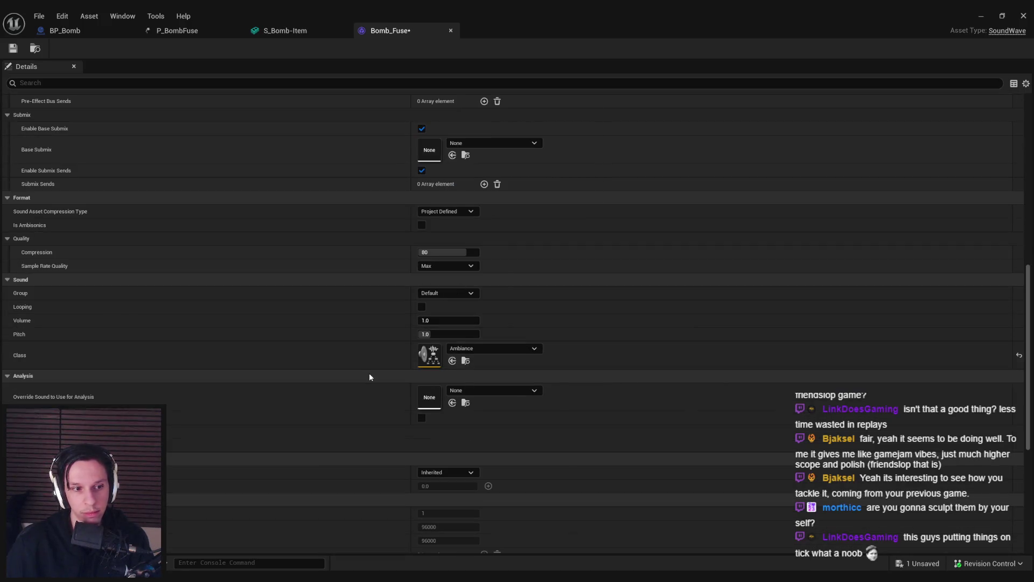
scroll(370, 369, "down", 10)
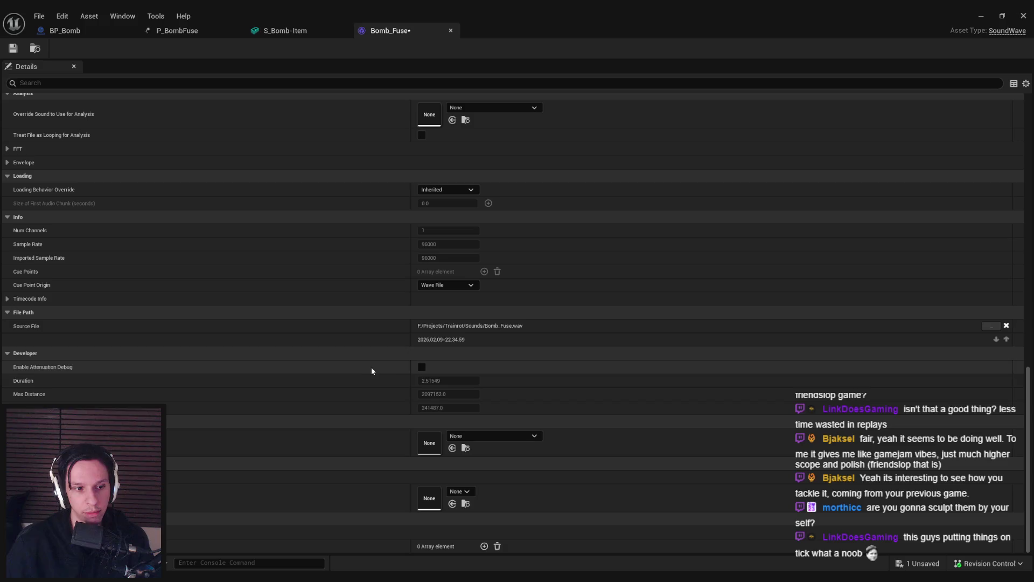
left_click(516, 437)
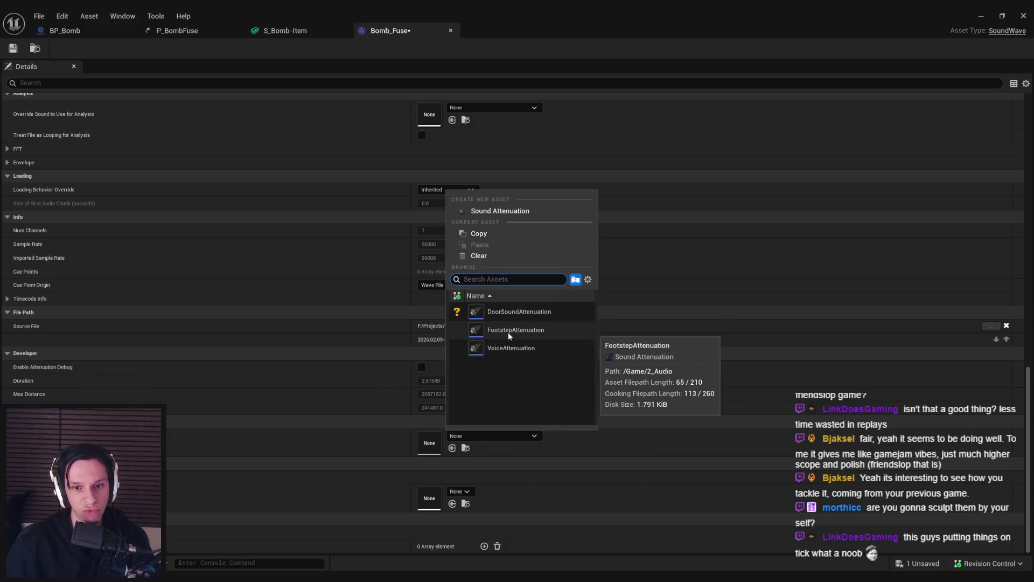
left_click(509, 330)
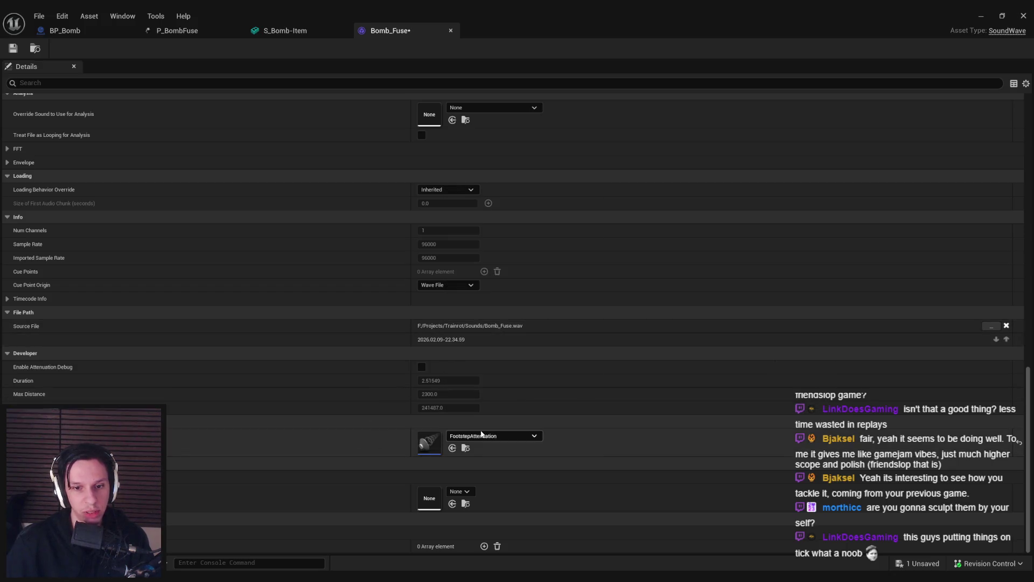
Step: Check the FootstepAttenuation settings (Max Distance 2300.0), then save the Bomb_Fuse sound
double_click(428, 442)
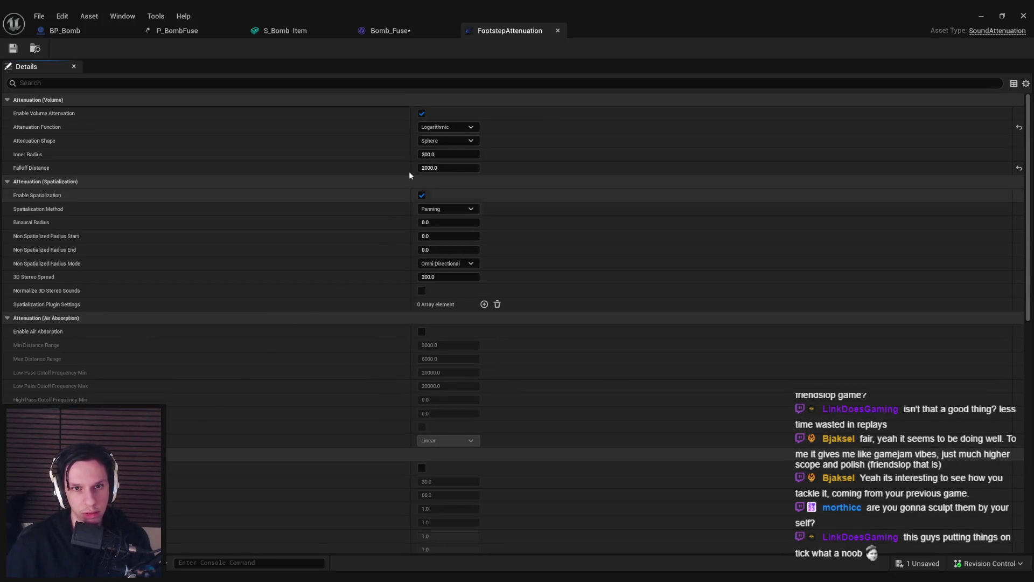
left_click(558, 31)
key("ctrl+s")
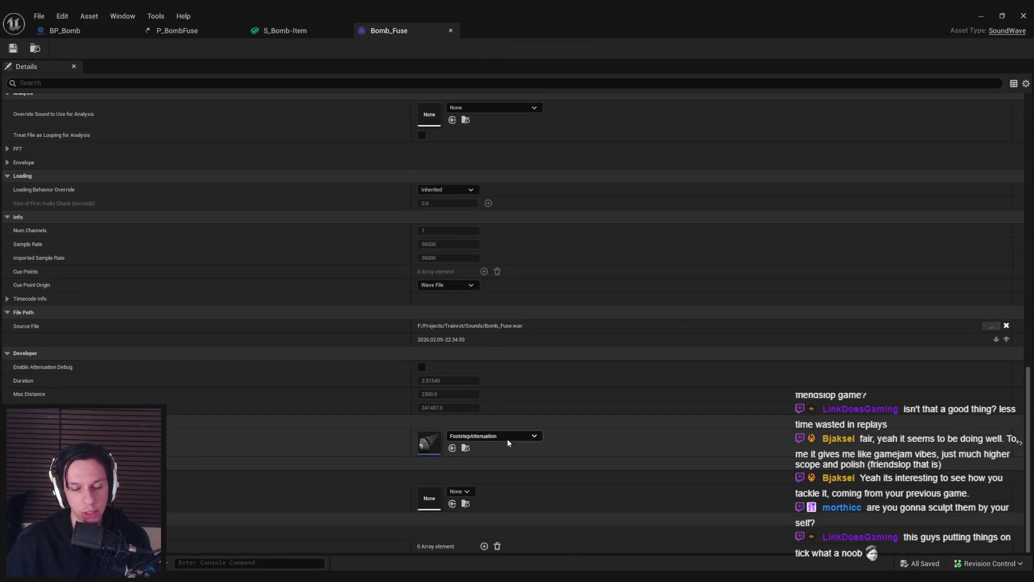
left_click(507, 437)
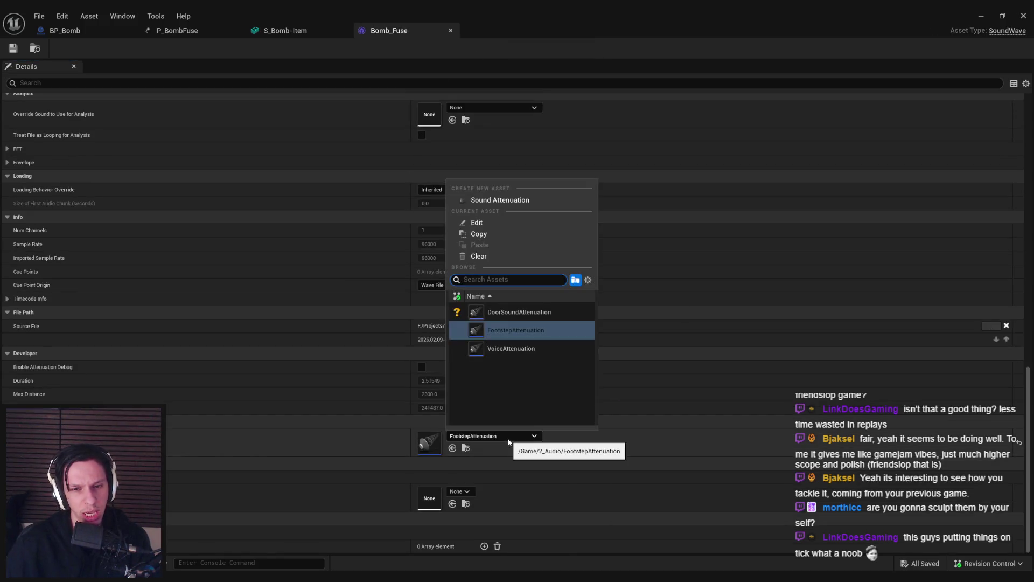
left_click(312, 438)
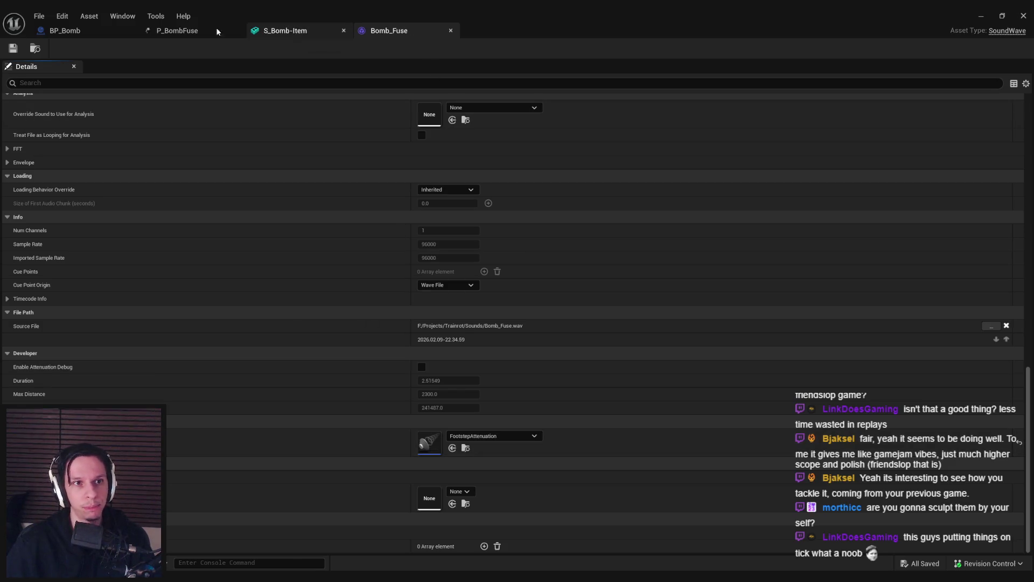
Step: Add a Bomb_Fuse audio component to BP_Bomb, raise it to the fuse tip, and save
left_click(65, 31)
left_click(24, 81)
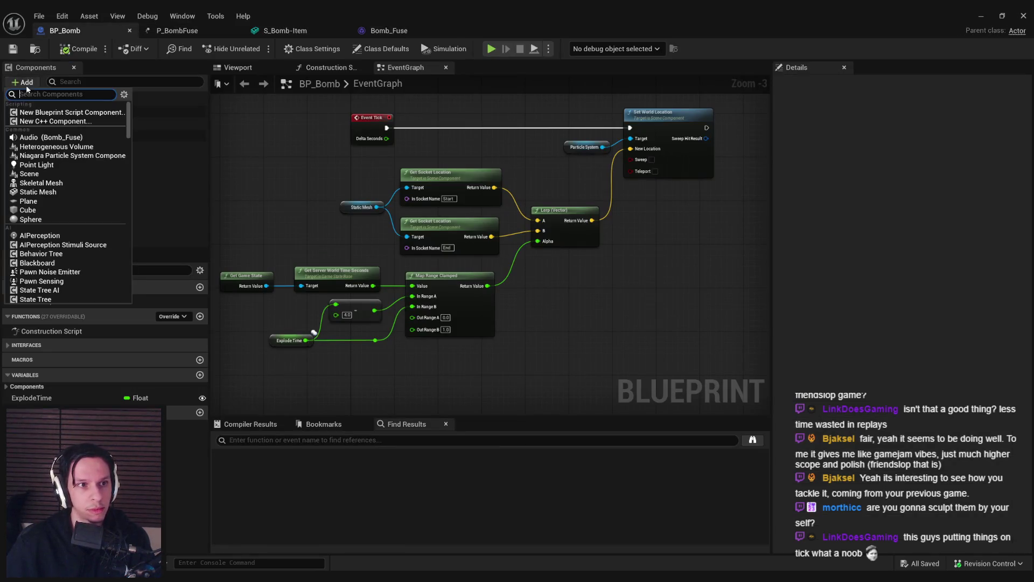
left_click(51, 137)
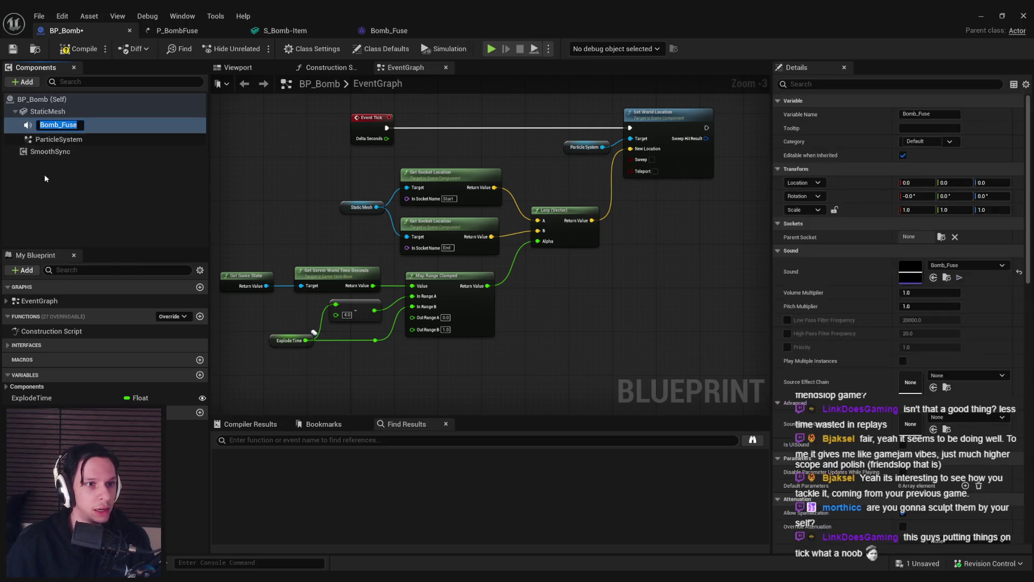
left_click(56, 123)
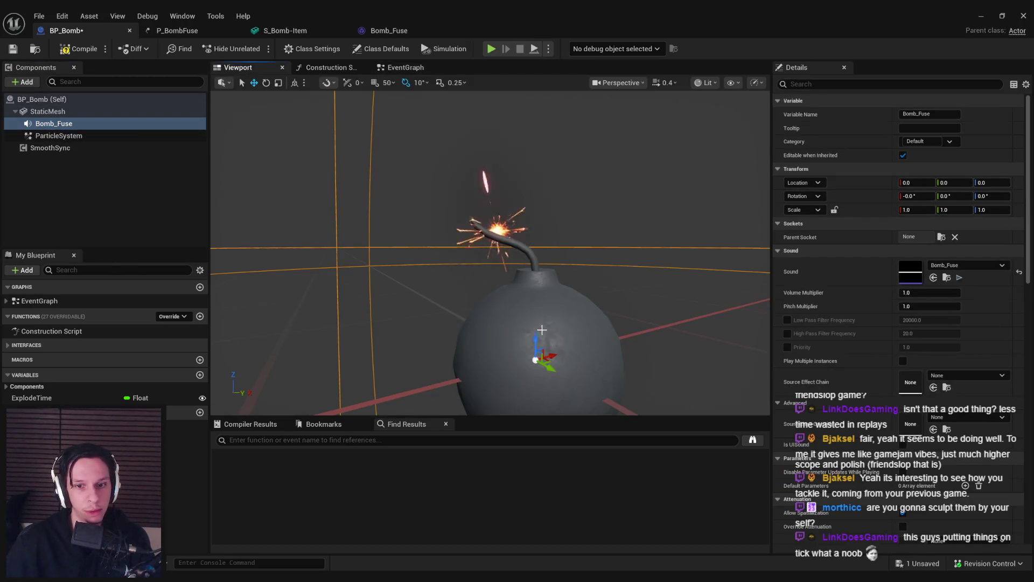
left_click_drag(538, 334, 532, 242)
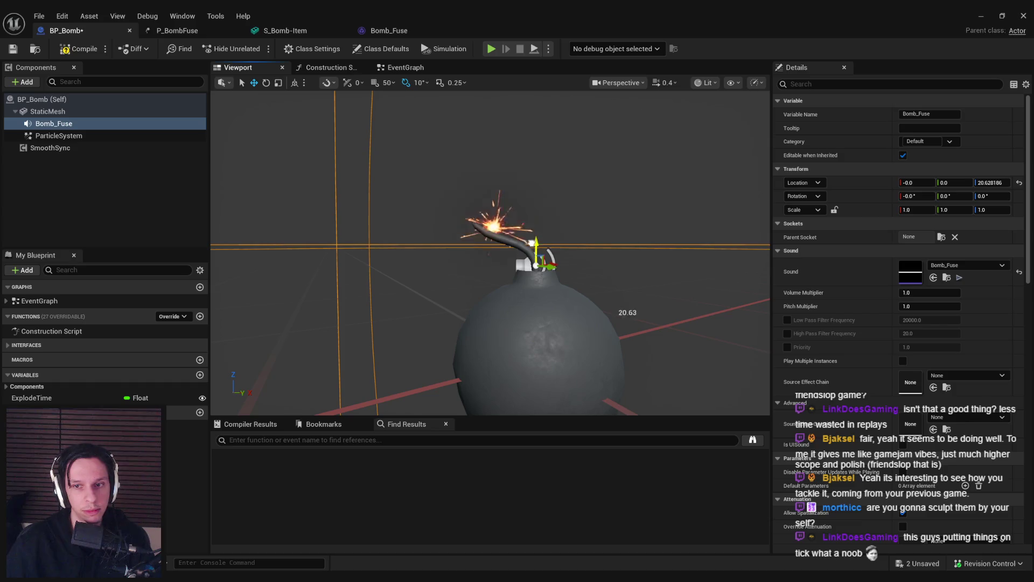
left_click(12, 48)
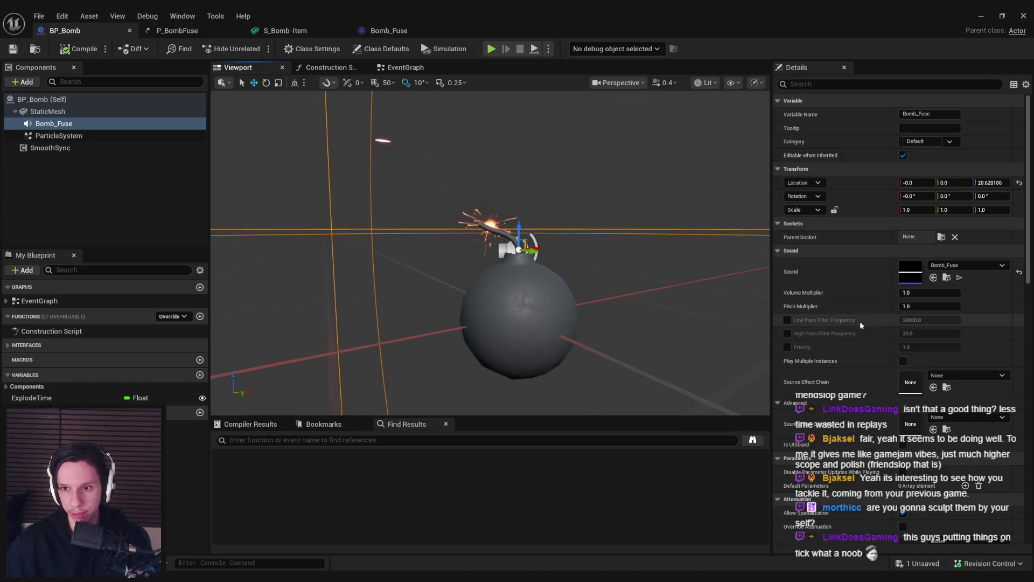
Step: In the EventGraph, move the Sequence node further right
scroll(883, 318, "down", 3)
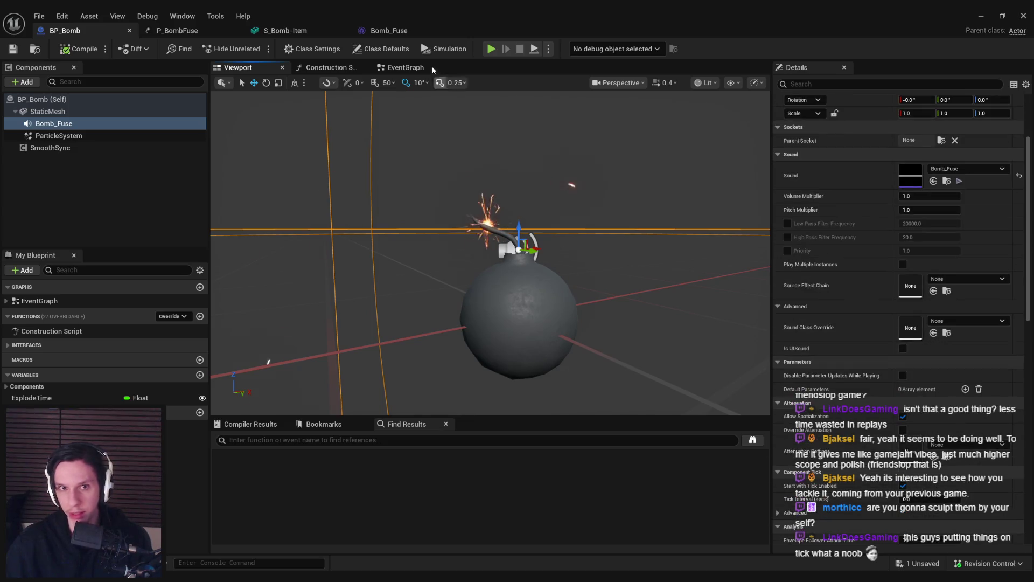
mouse_move(1026, 226)
left_mouse_down()
mouse_move(1025, 393)
mouse_move(1026, 108)
left_mouse_up()
left_click(406, 67)
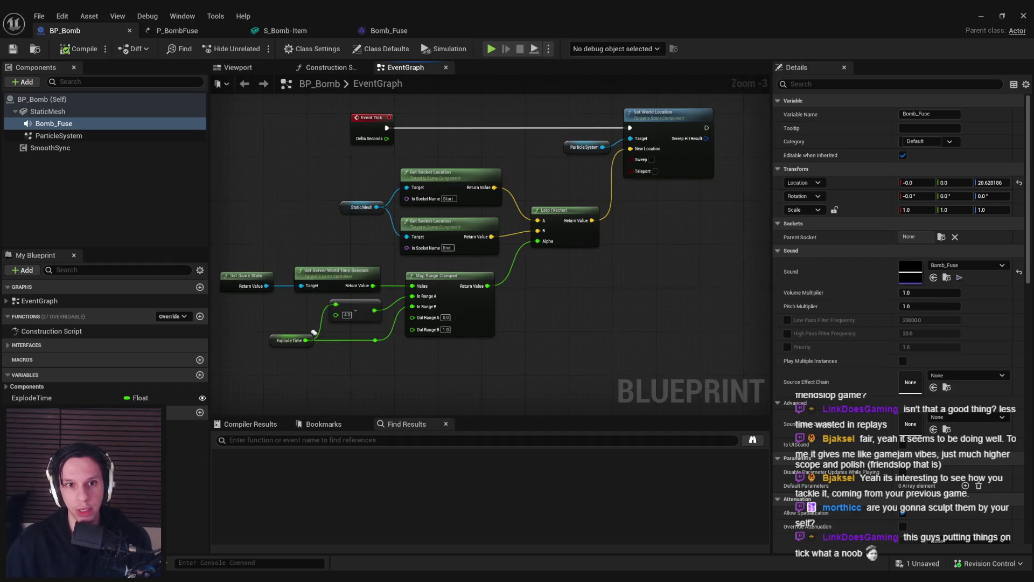
scroll(324, 227, "down", 4)
scroll(326, 225, "up", 4)
scroll(344, 185, "down", 4)
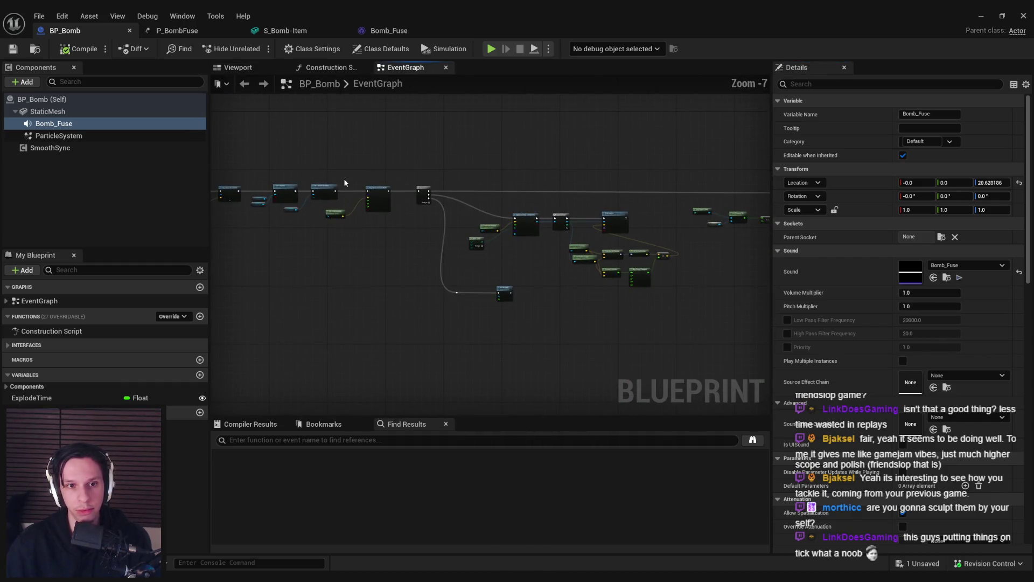
scroll(372, 194, "down", 1)
mouse_move(322, 174)
left_mouse_down()
mouse_move(863, 329)
mouse_move(532, 295)
left_mouse_up()
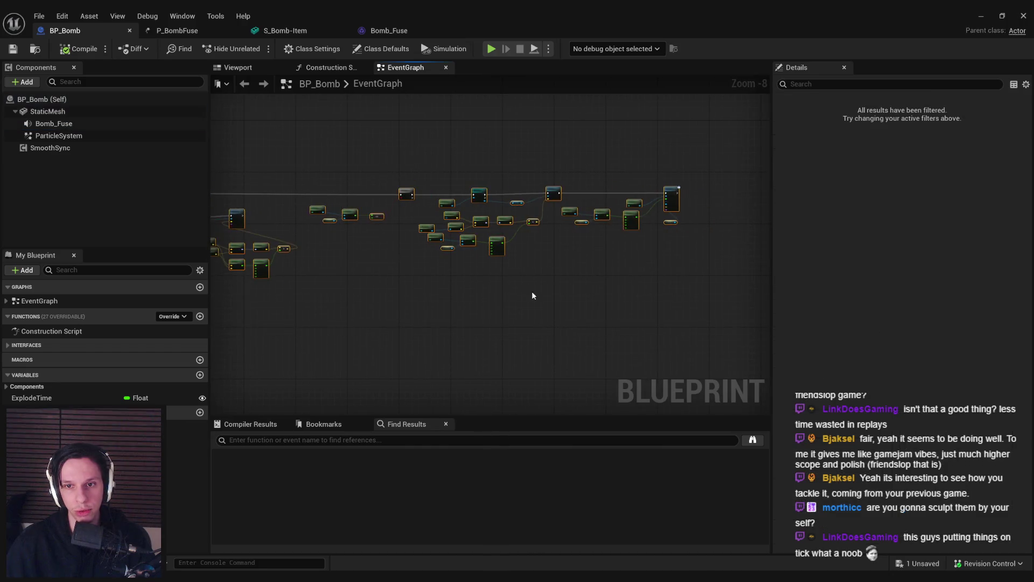
scroll(501, 253, "up", 7)
mouse_move(468, 232)
left_mouse_down()
mouse_move(715, 232)
mouse_move(613, 239)
mouse_move(741, 243)
left_mouse_up()
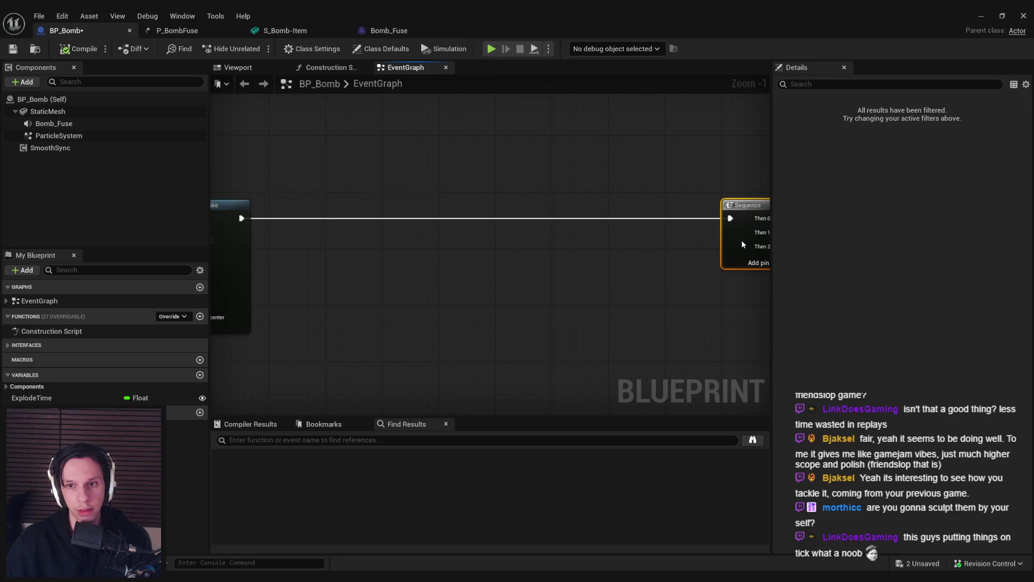
Step: Drop a Bomb_Fuse reference into the graph and create a Stop node from it
left_click(664, 310)
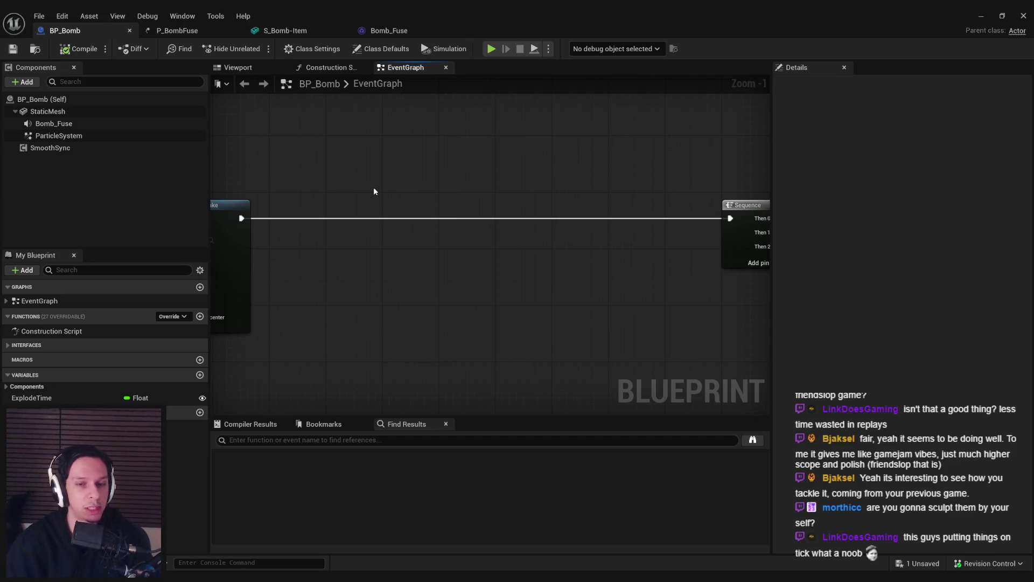
scroll(374, 191, "down", 3)
left_click(54, 123)
mouse_move(53, 123)
left_mouse_down()
mouse_move(420, 248)
mouse_move(503, 222)
left_mouse_up()
scroll(420, 247, "up", 5)
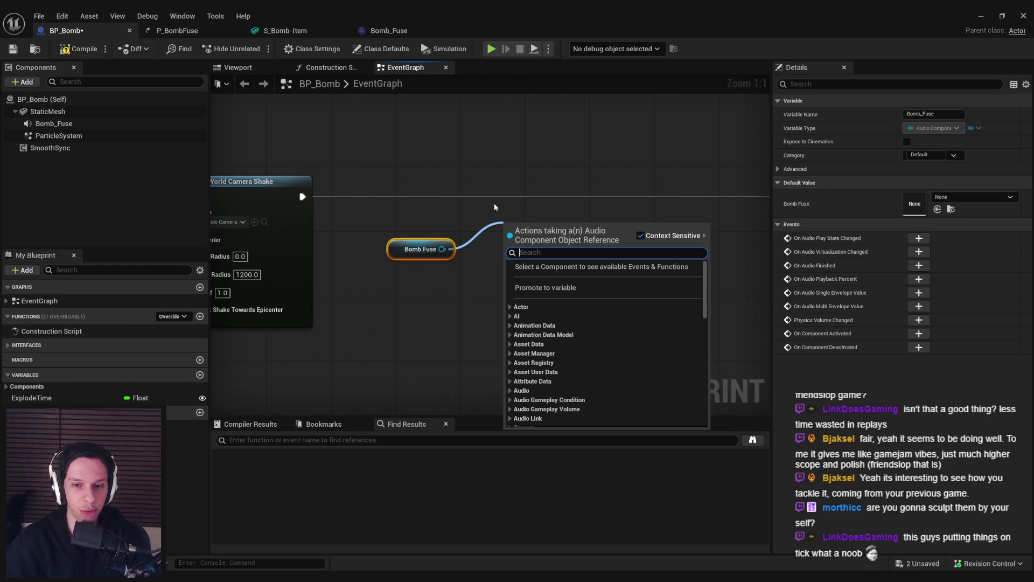
type("stop")
key("Return")
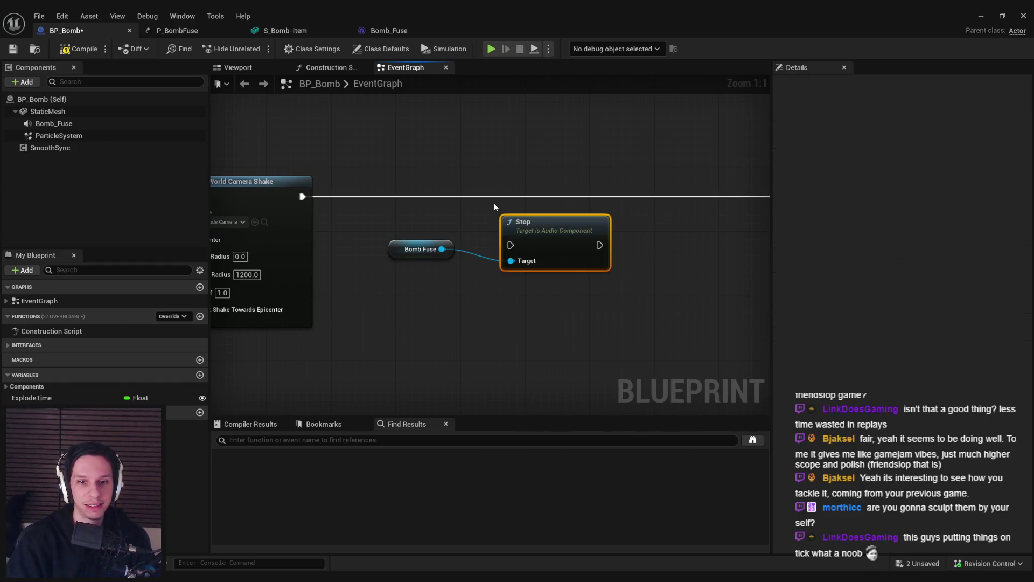
Step: Wire the Stop node between the incoming execution line and the Sequence node
mouse_move(535, 235)
left_mouse_down()
mouse_move(519, 192)
mouse_move(303, 196)
left_mouse_up()
scroll(434, 202, "down", 1)
mouse_move(438, 183)
left_mouse_down()
mouse_move(646, 232)
mouse_move(683, 184)
left_mouse_up()
scroll(364, 178, "down", 5)
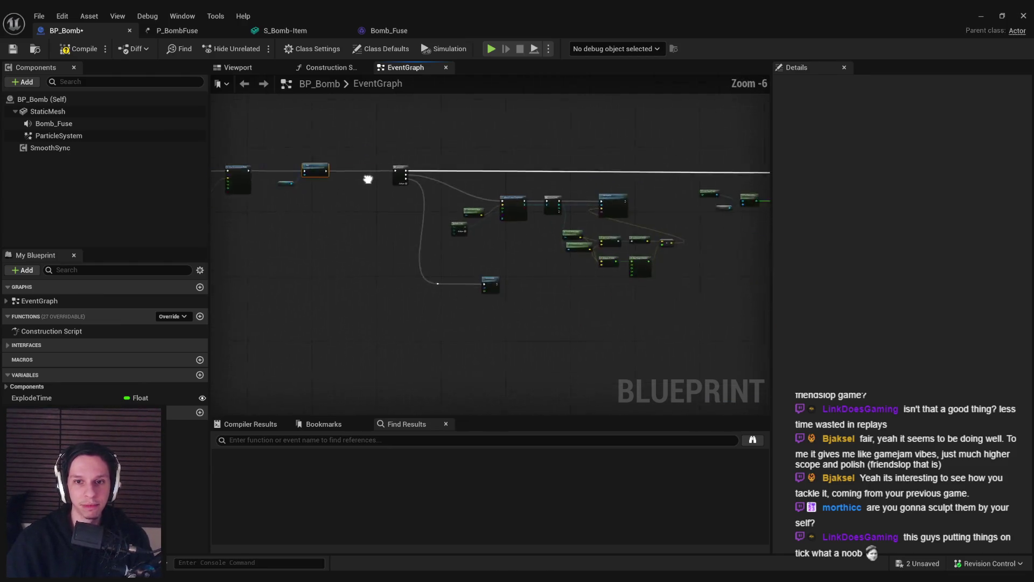
left_click(413, 210)
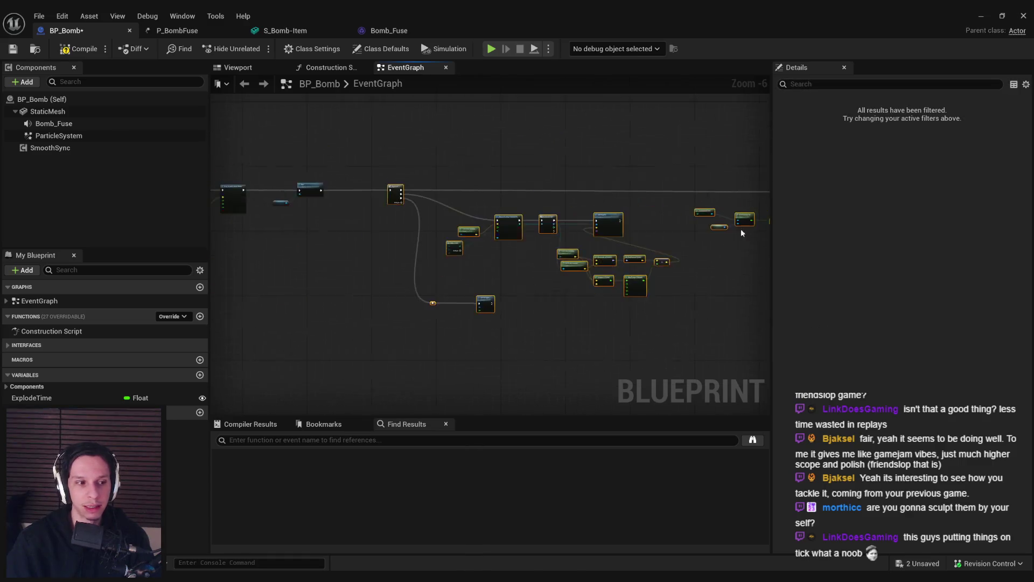
scroll(413, 210, "up", 6)
Step: Add a Bomb Fuse Set Pitch Multiplier node chained after Set World Location
left_click(355, 302)
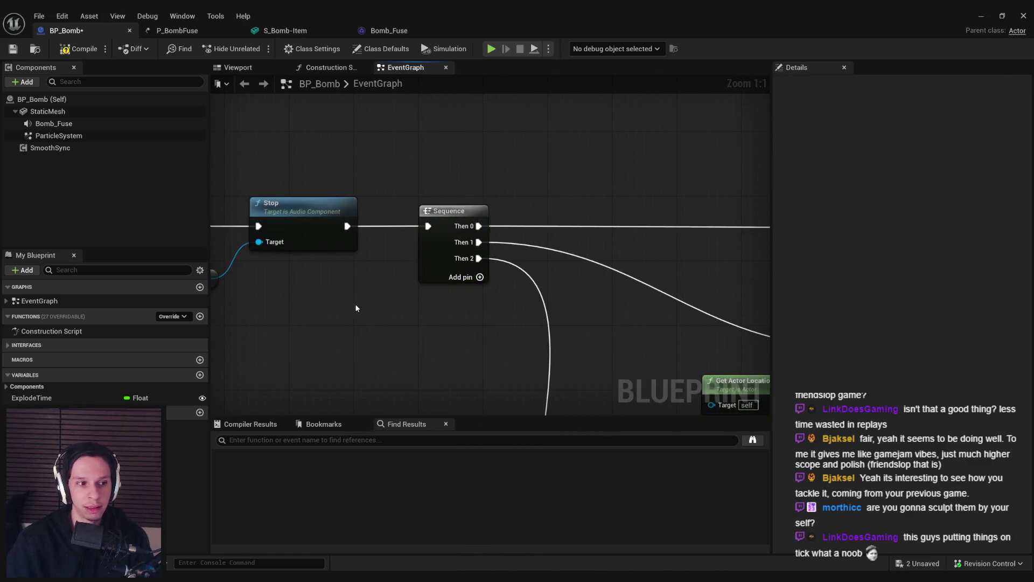
scroll(560, 304, "down", 4)
scroll(560, 306, "down", 2)
scroll(535, 157, "up", 4)
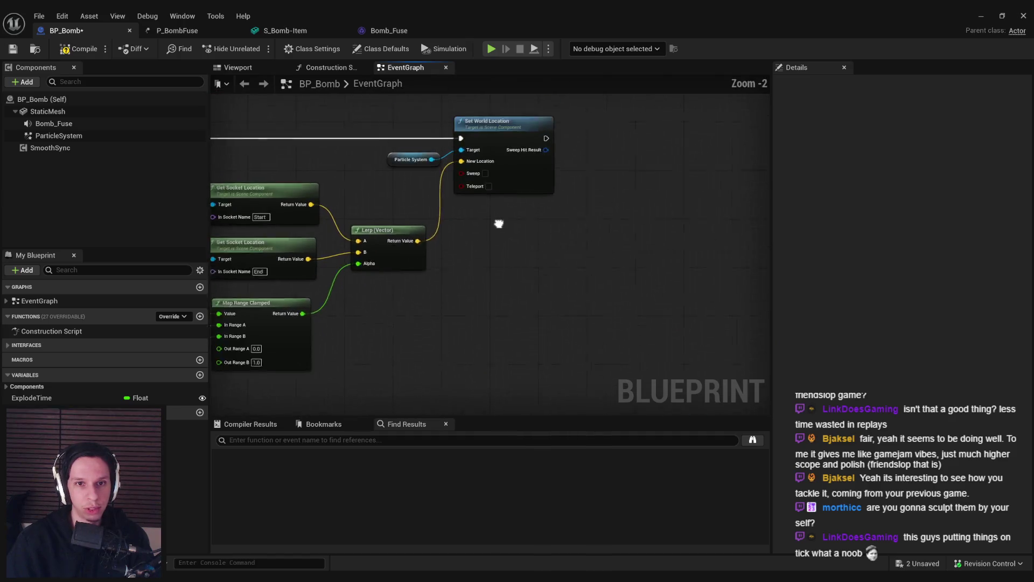
mouse_move(86, 127)
left_mouse_down()
mouse_move(510, 237)
mouse_move(568, 232)
mouse_move(658, 152)
mouse_move(535, 147)
left_mouse_up()
type("set Op")
key("BackSpace")
key("BackSpace")
type("pitch")
key("Return")
left_click_drag(640, 161, 638, 148)
Step: Create a Lerp node fed by the Map Range Clamped result
mouse_move(291, 321)
left_mouse_down()
mouse_move(419, 283)
mouse_move(518, 289)
left_mouse_up()
type("lerp")
key("Return")
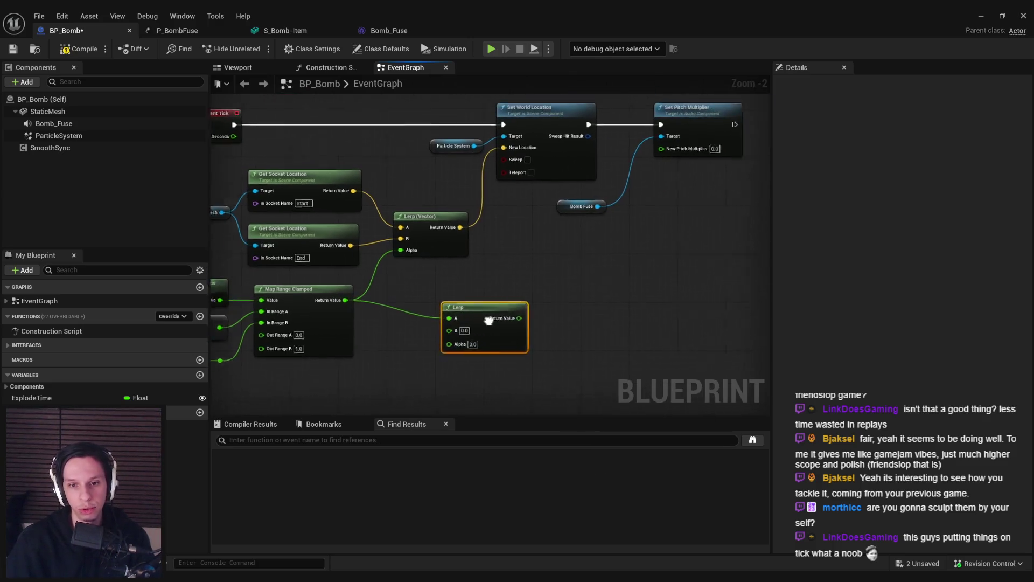
mouse_move(451, 322)
left_mouse_down()
mouse_move(486, 306)
mouse_move(476, 301)
mouse_move(487, 326)
mouse_move(561, 311)
left_mouse_up()
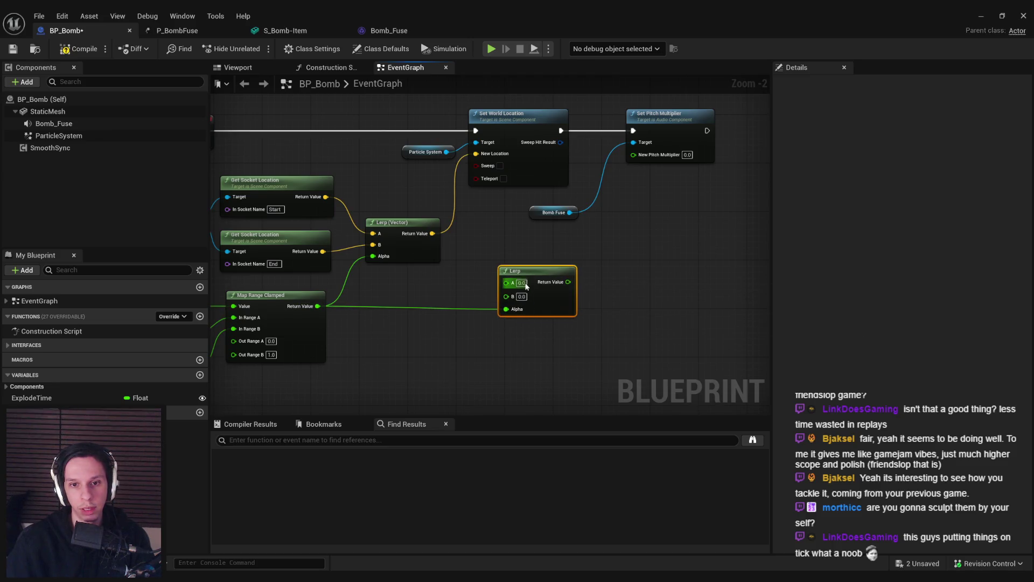
Step: Set the Lerp to A 1.0 and B 0.6, wire it into New Pitch Multiplier, and compile
type("1")
key("Tab")
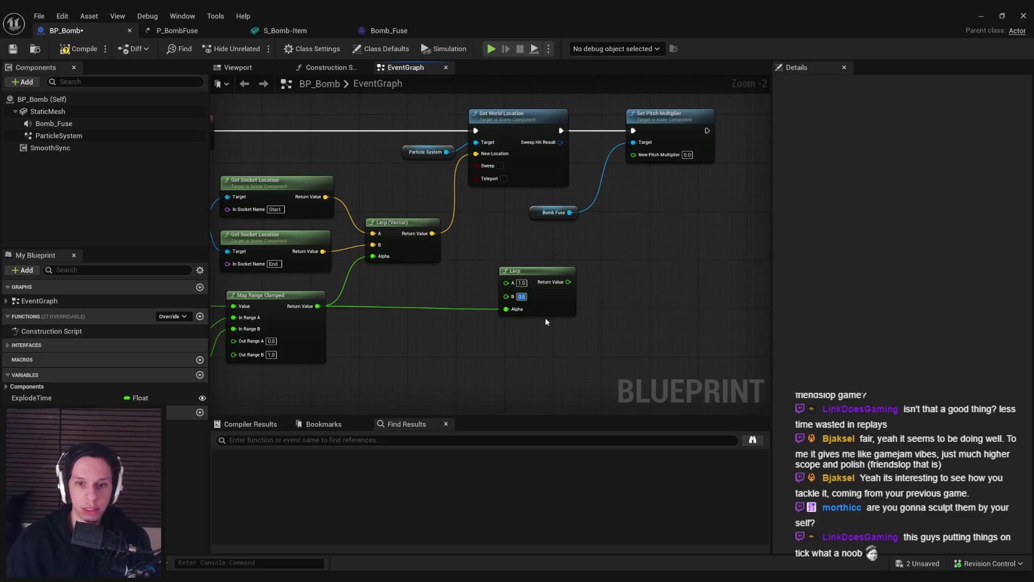
type("0.6")
mouse_move(568, 281)
left_mouse_down()
mouse_move(635, 155)
mouse_move(515, 171)
left_mouse_up()
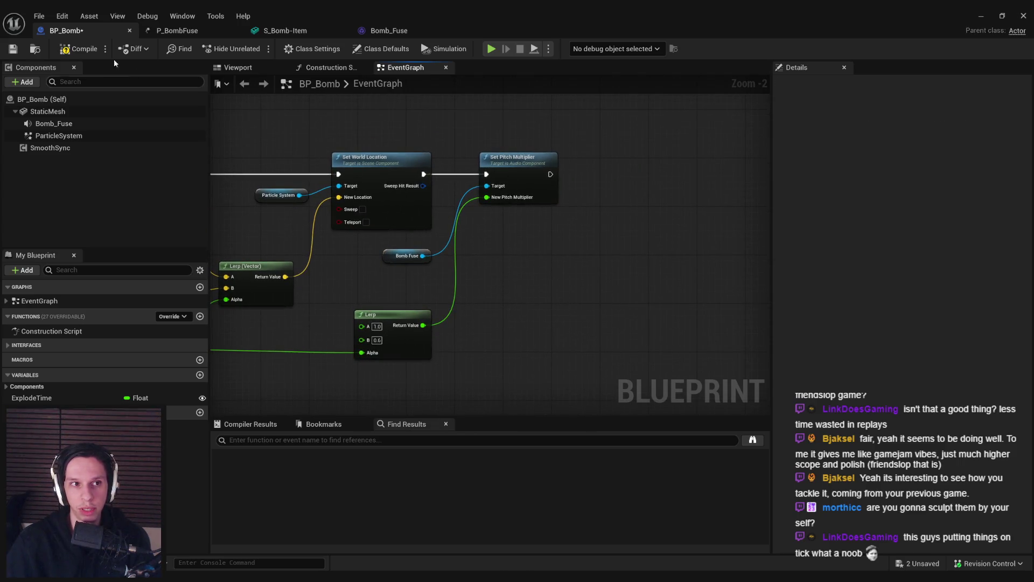
left_click(976, 19)
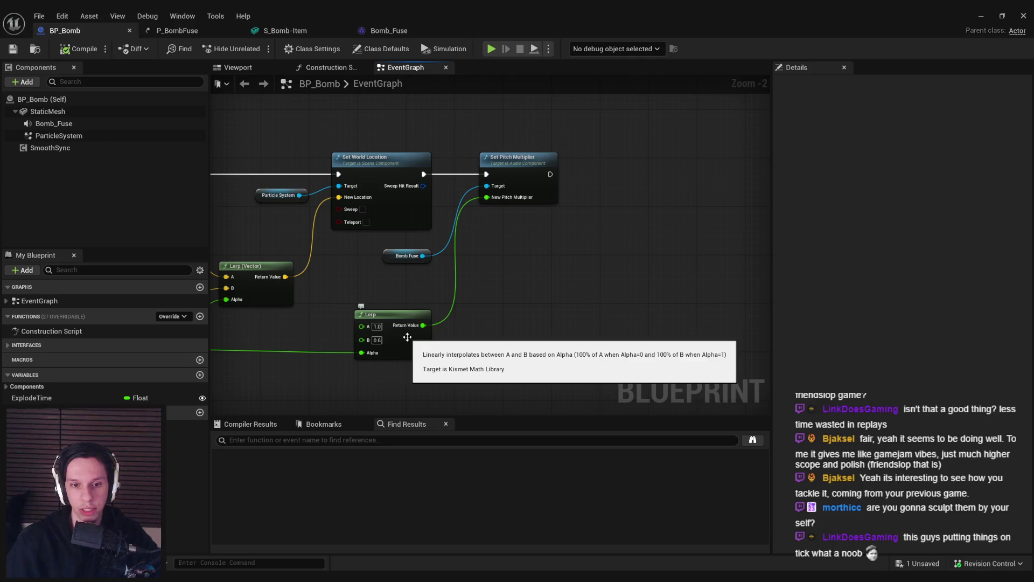
Step: Run a quick play test of the level from the level editor, then exit it
left_click(980, 15)
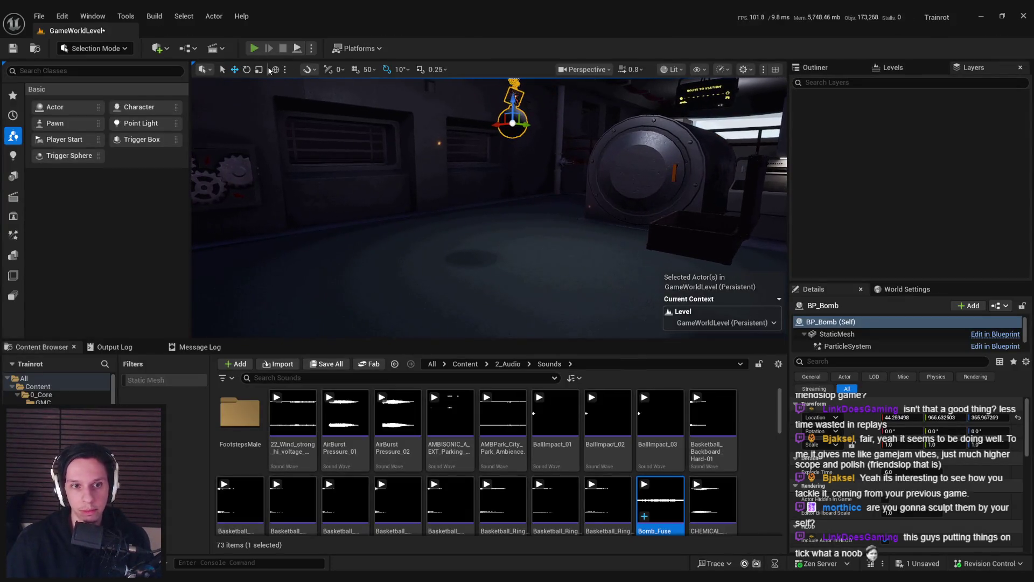
key("alt+p")
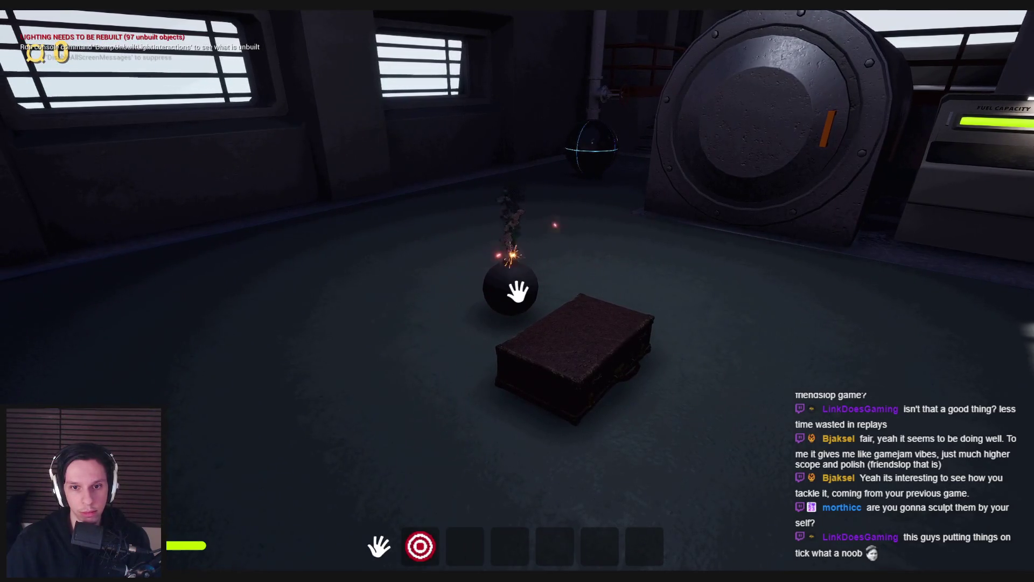
key("shift+F1")
Step: Toggle Looping on the Bomb_Fuse sound wave, save it, and close its editor
left_click(395, 531)
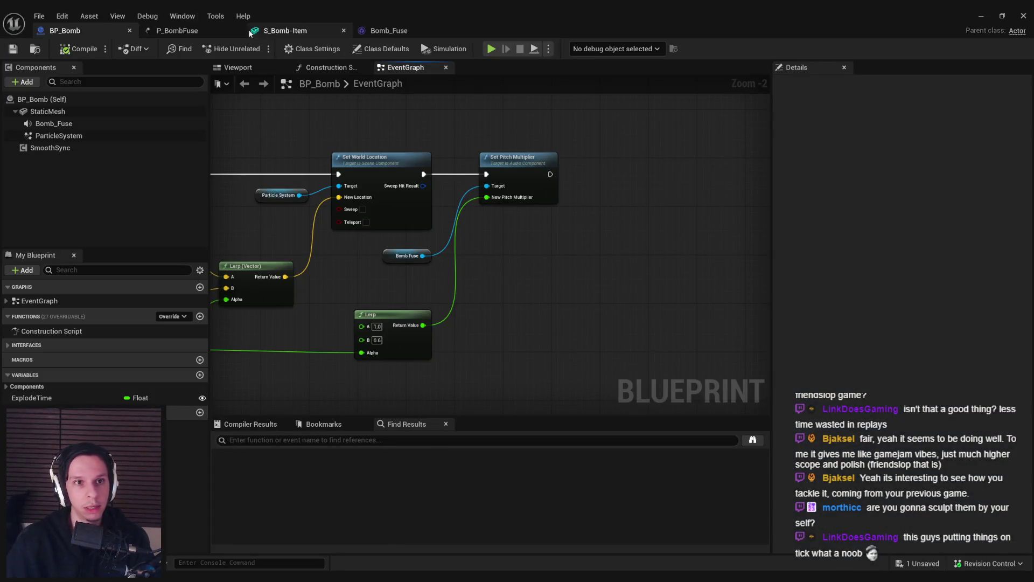
left_click(191, 30)
left_click(282, 31)
left_click(389, 31)
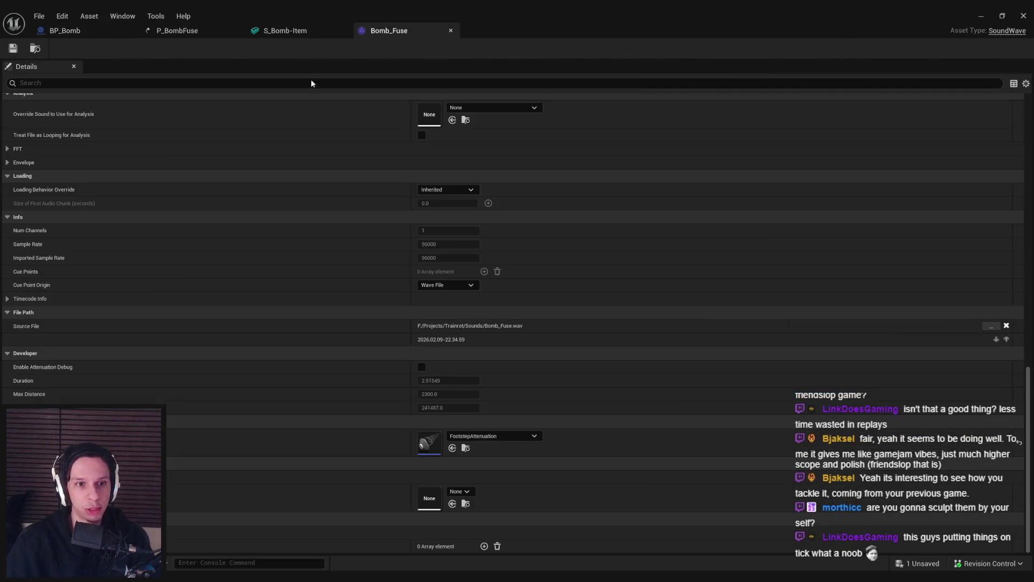
mouse_move(1028, 391)
left_mouse_down()
mouse_move(996, 135)
mouse_move(916, 120)
left_mouse_up()
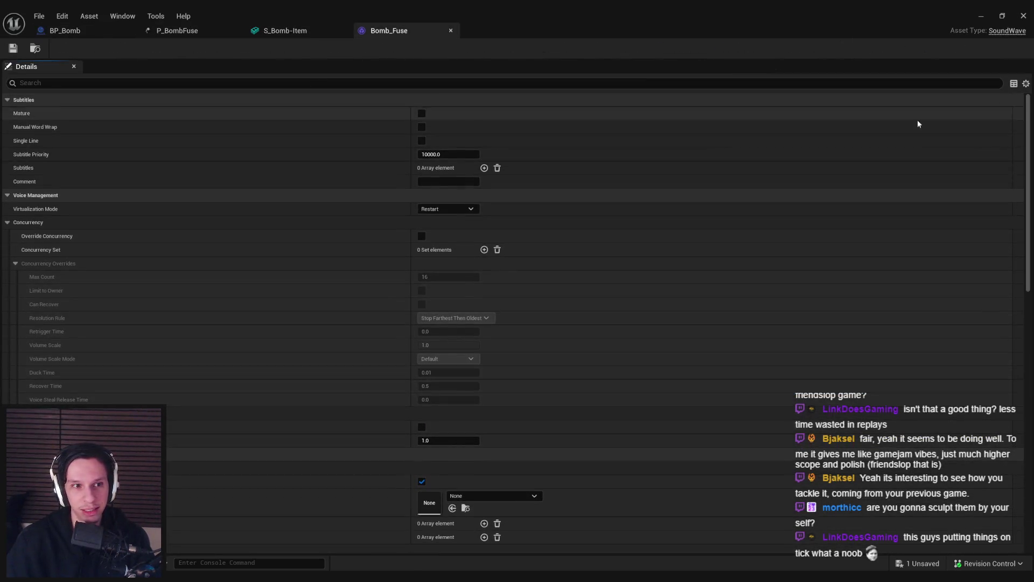
scroll(43, 171, "down", 5)
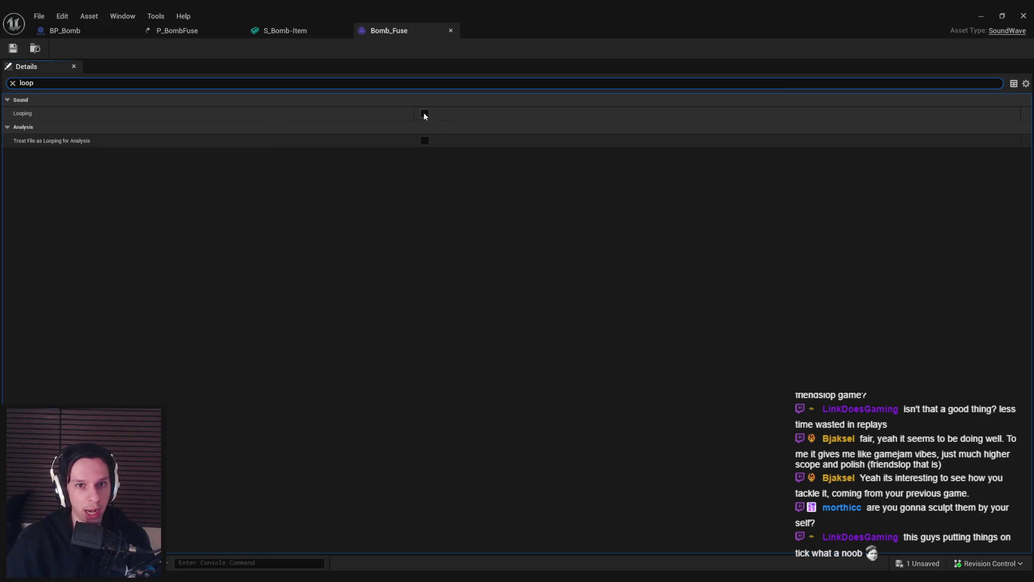
left_click(424, 113)
key("ctrl+s")
left_click(450, 30)
left_click(973, 14)
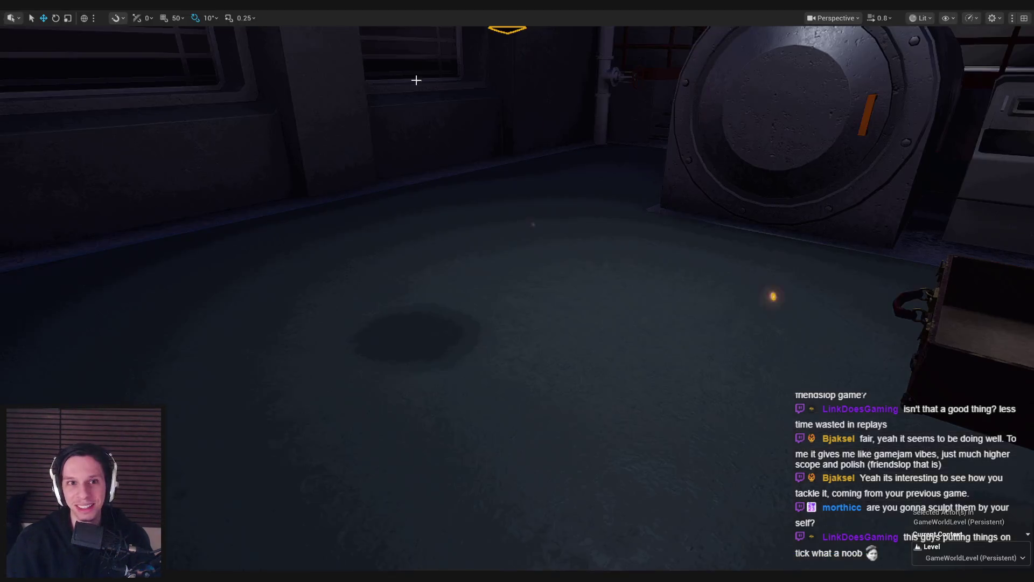
key("alt+p")
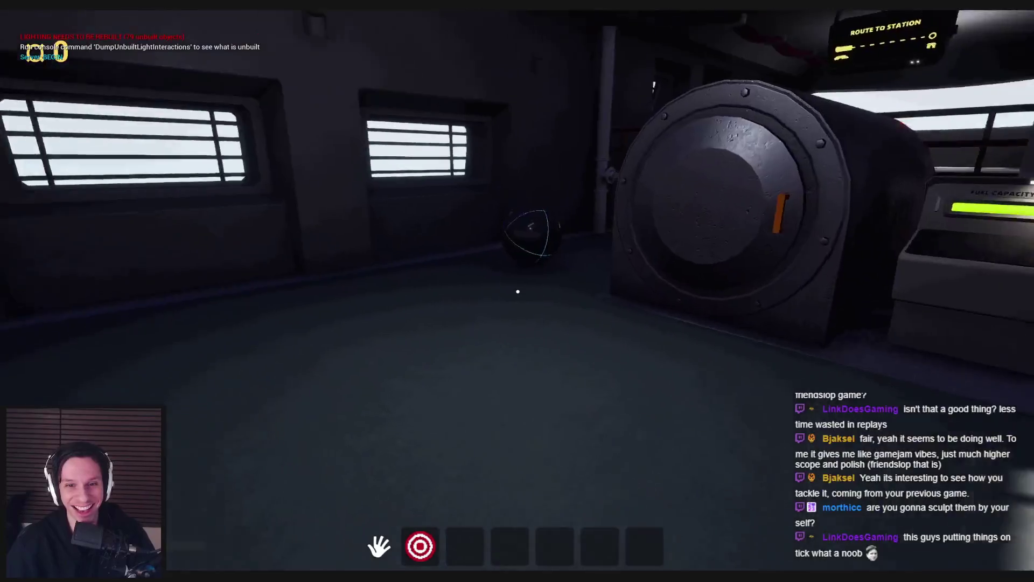
mouse_move(518, 292)
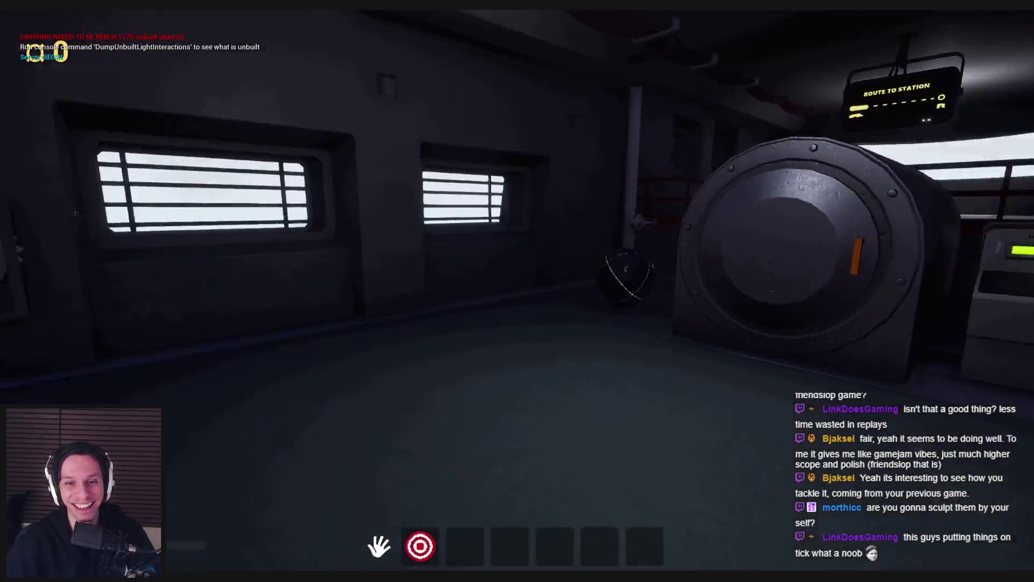
key("w")
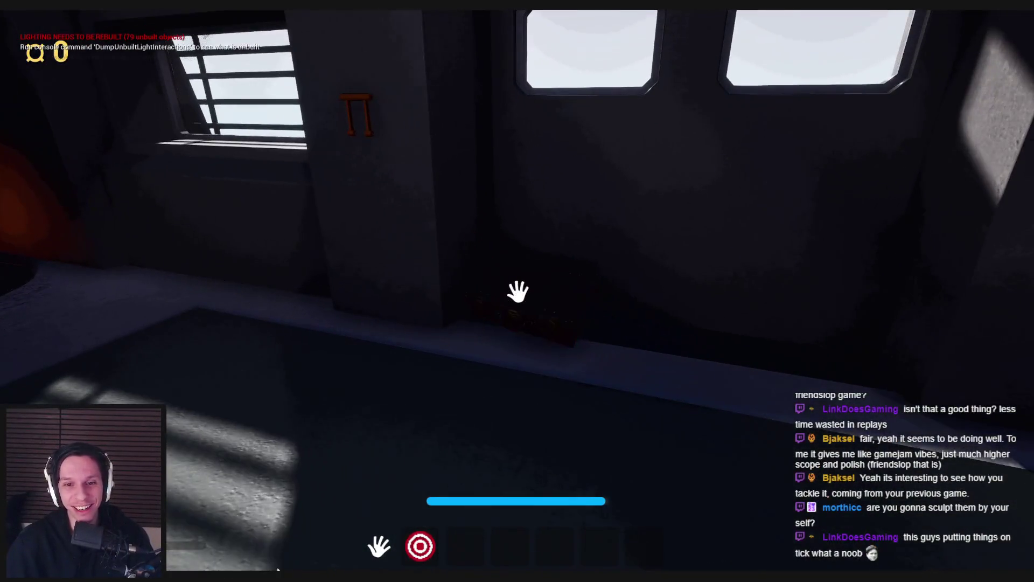
left_click(517, 291)
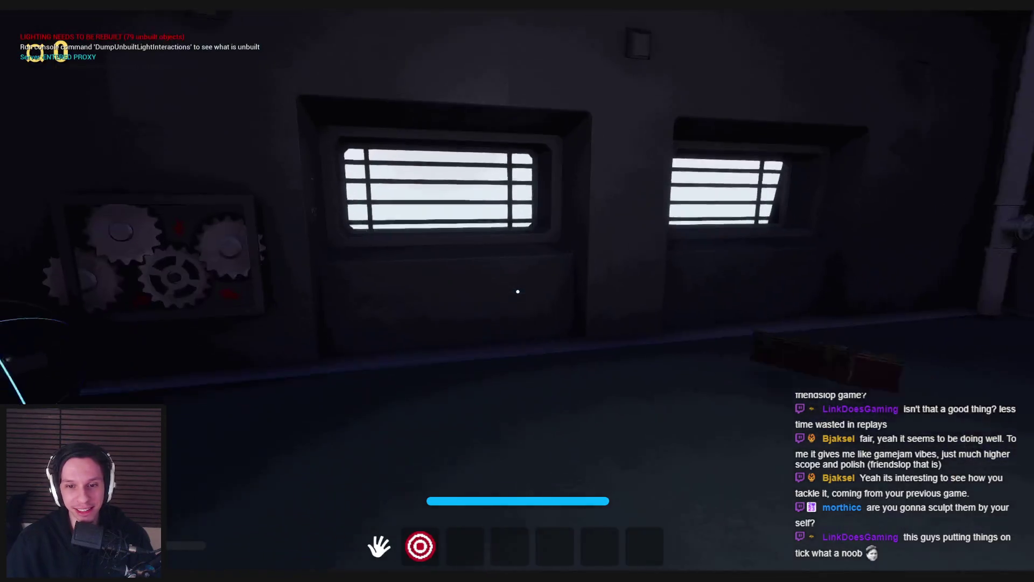
key("Escape")
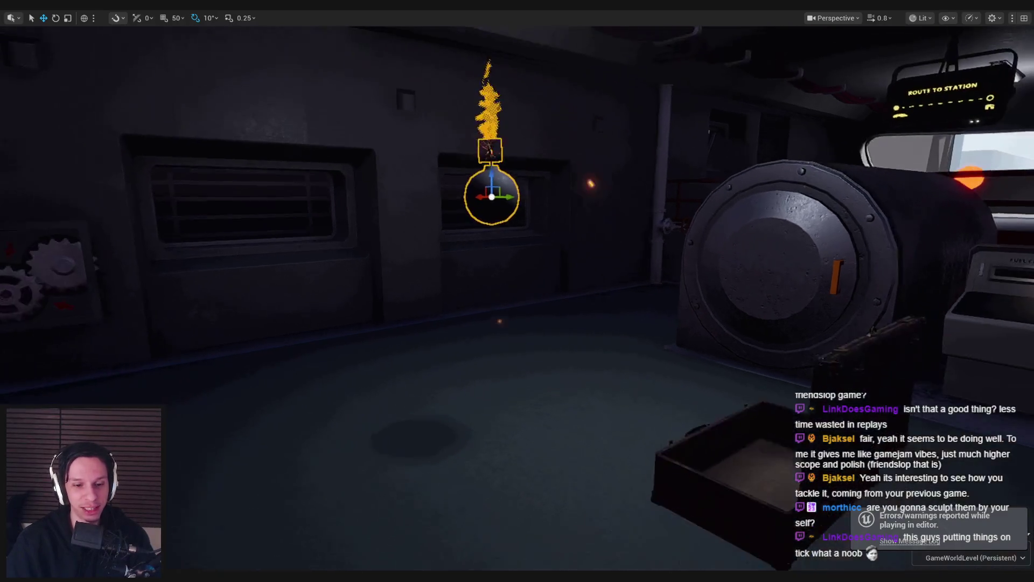
Step: Return to BP_Bomb's event graph, pan to the socket nodes, and start another play test
mouse_move(340, 576)
left_click(395, 533)
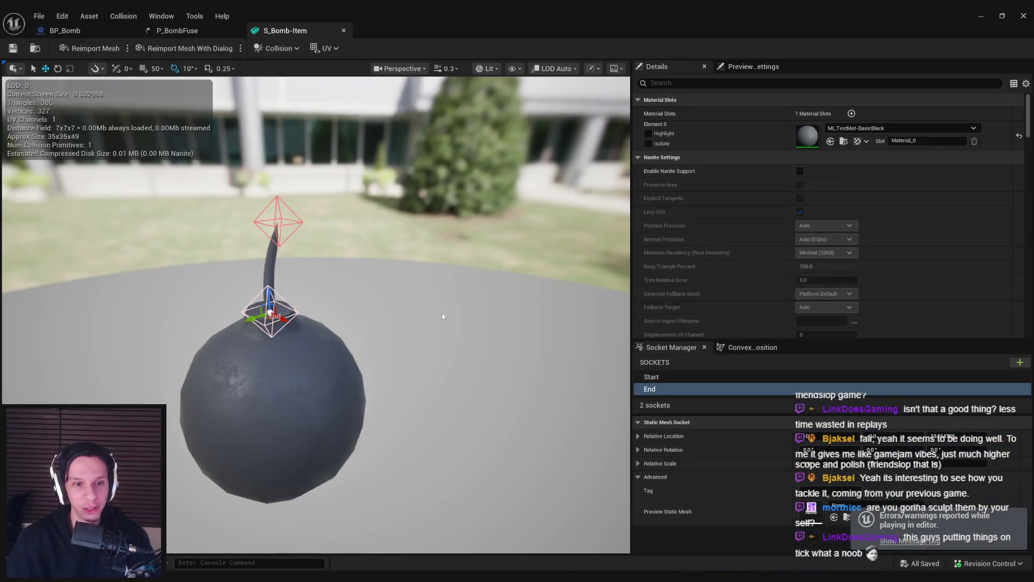
left_click(111, 28)
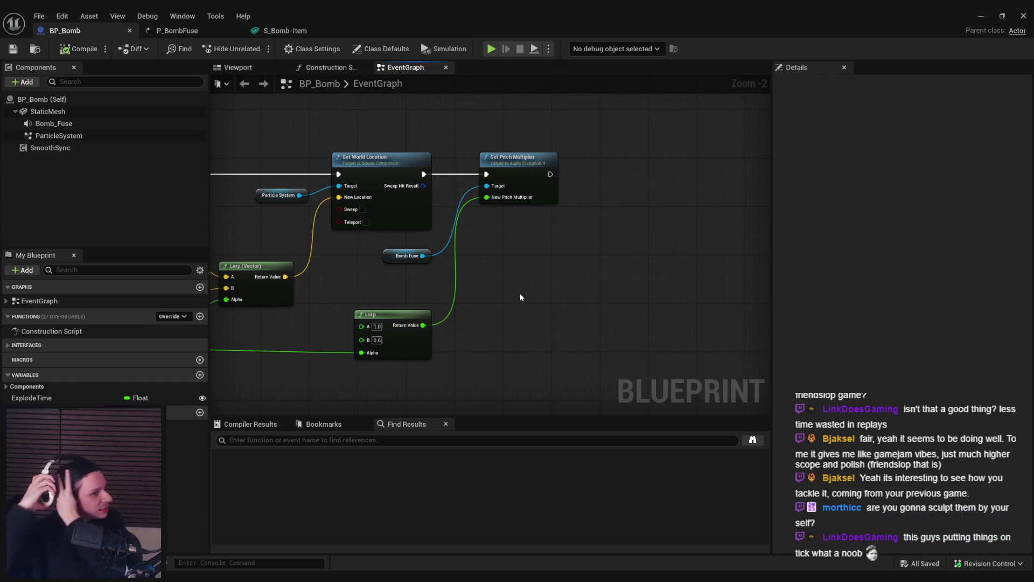
mouse_move(520, 296)
left_mouse_down()
mouse_move(473, 318)
mouse_move(545, 257)
left_mouse_up()
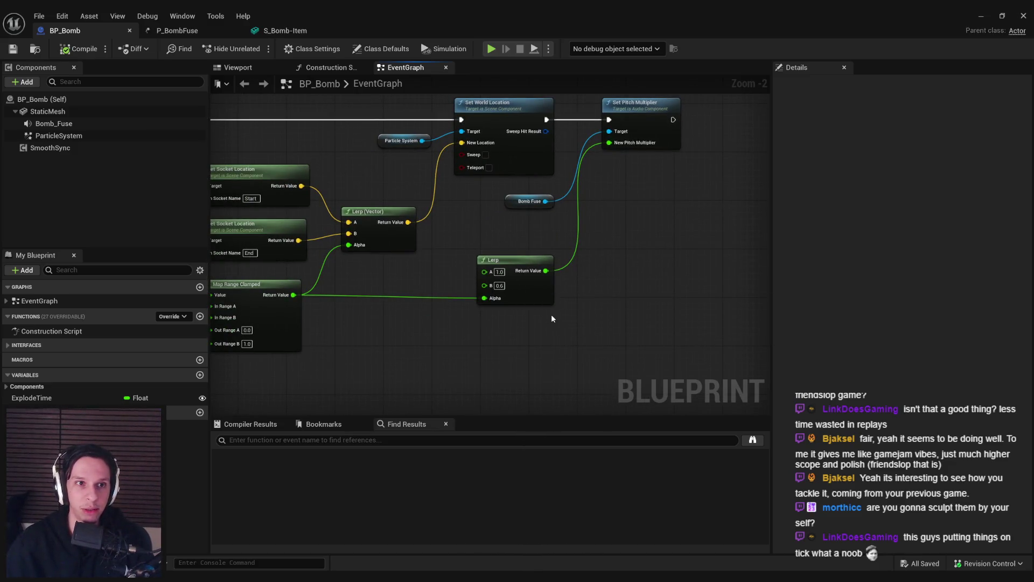
left_click(1003, 15)
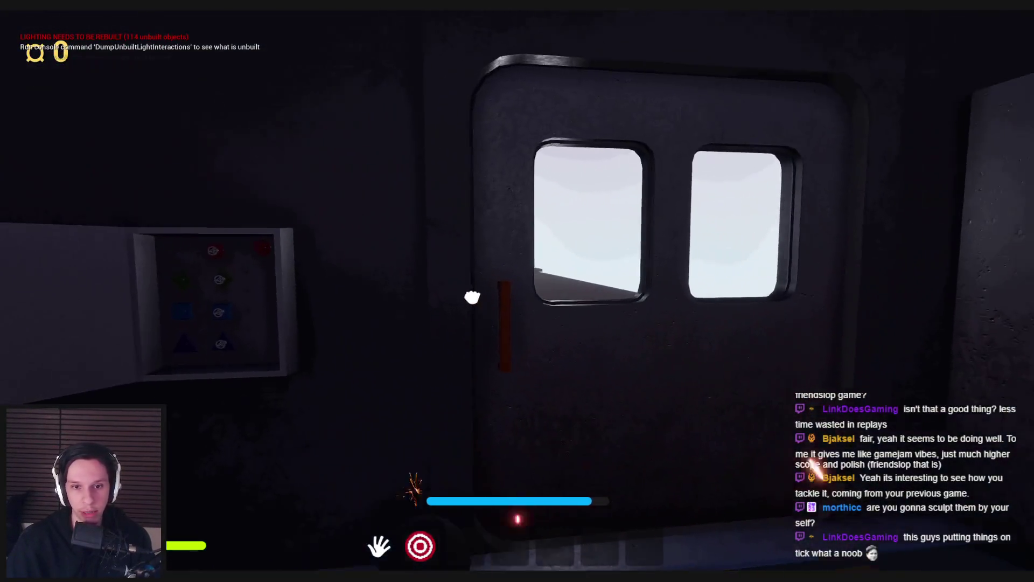
Step: Open the rooftop door, throw the lit bomb toward the tower, and step back inside
left_click(473, 296)
key("w")
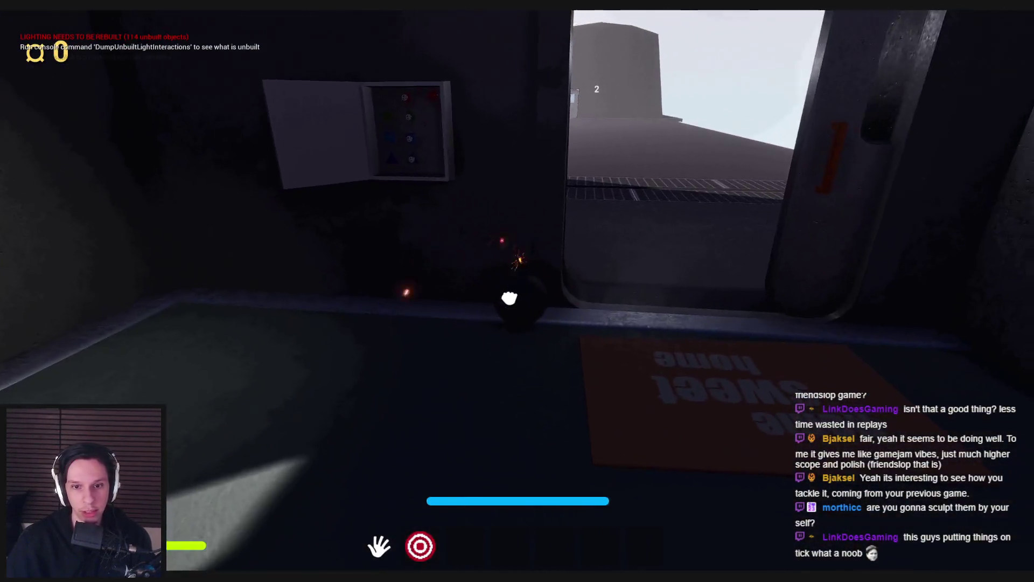
left_click(517, 291)
key("s")
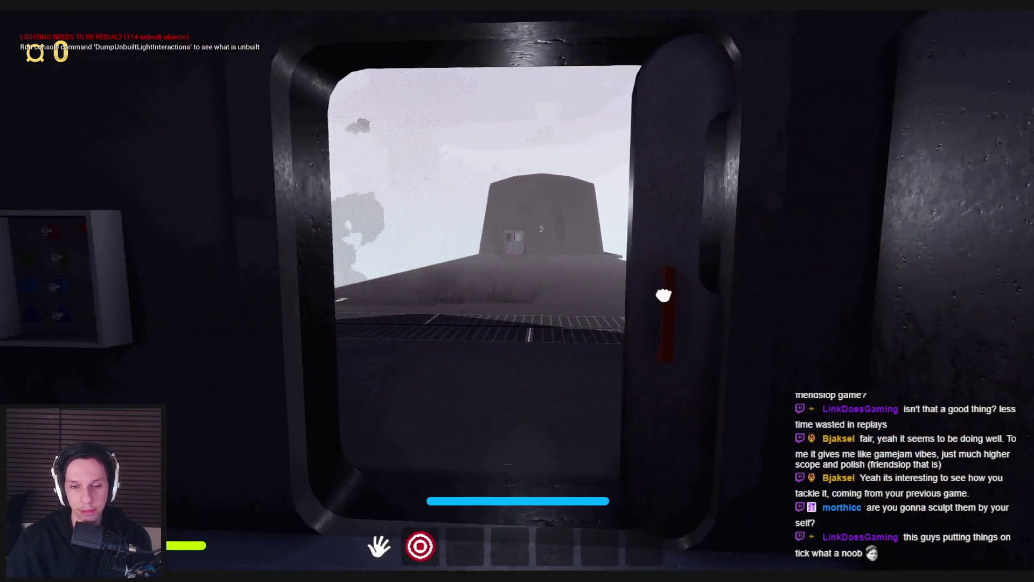
left_click(517, 291)
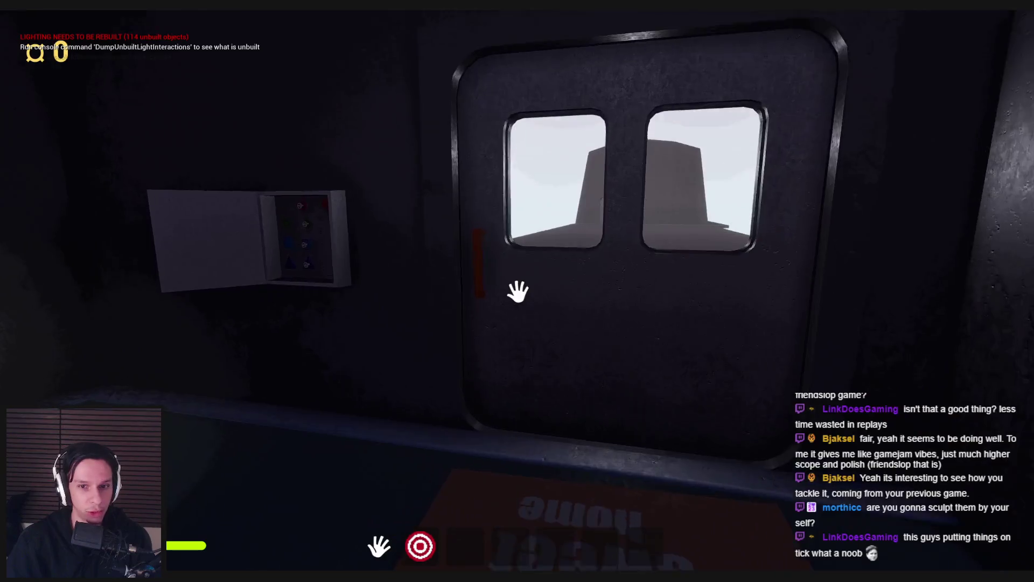
left_click(516, 291)
key("w")
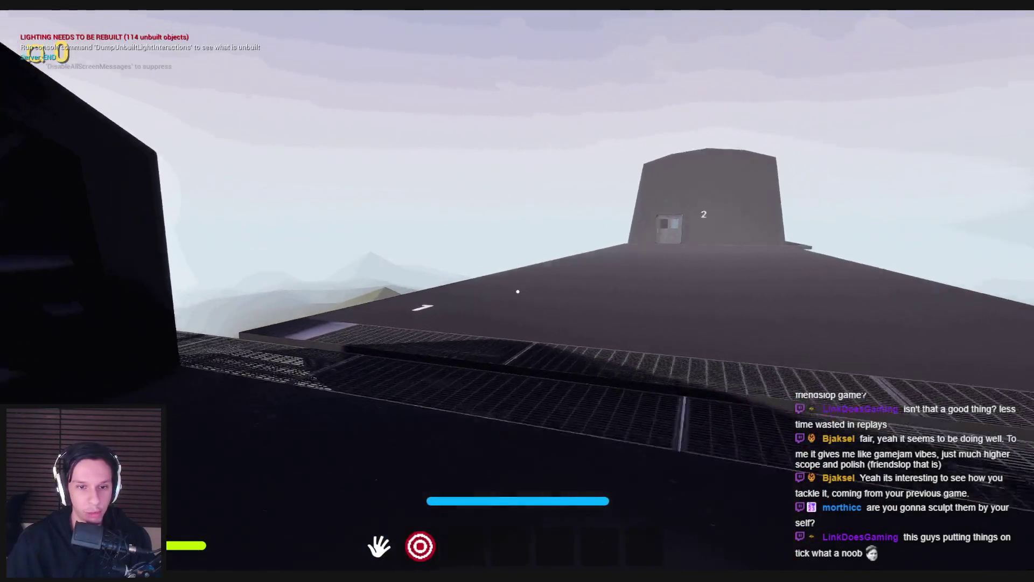
key("s")
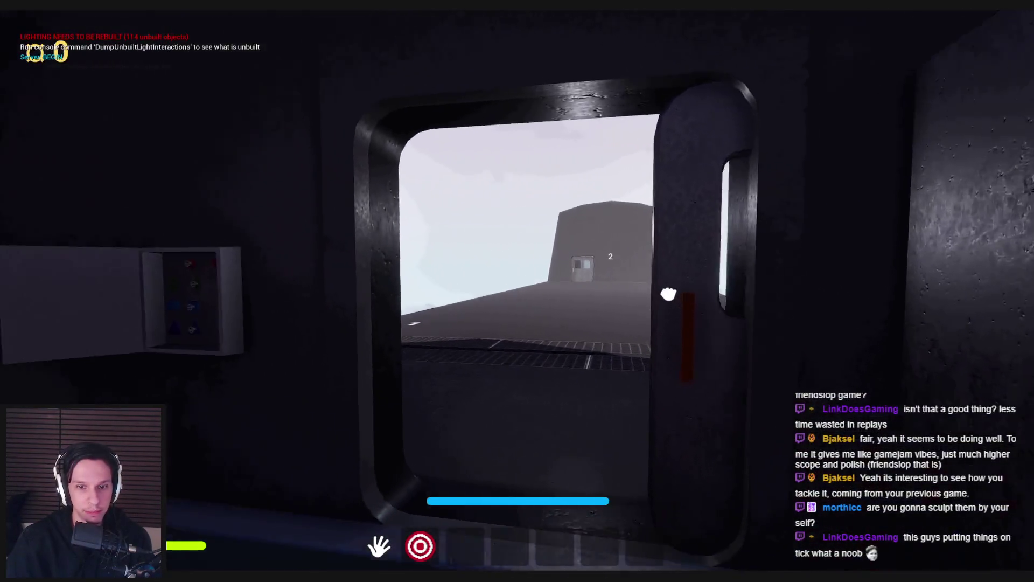
mouse_move(517, 291)
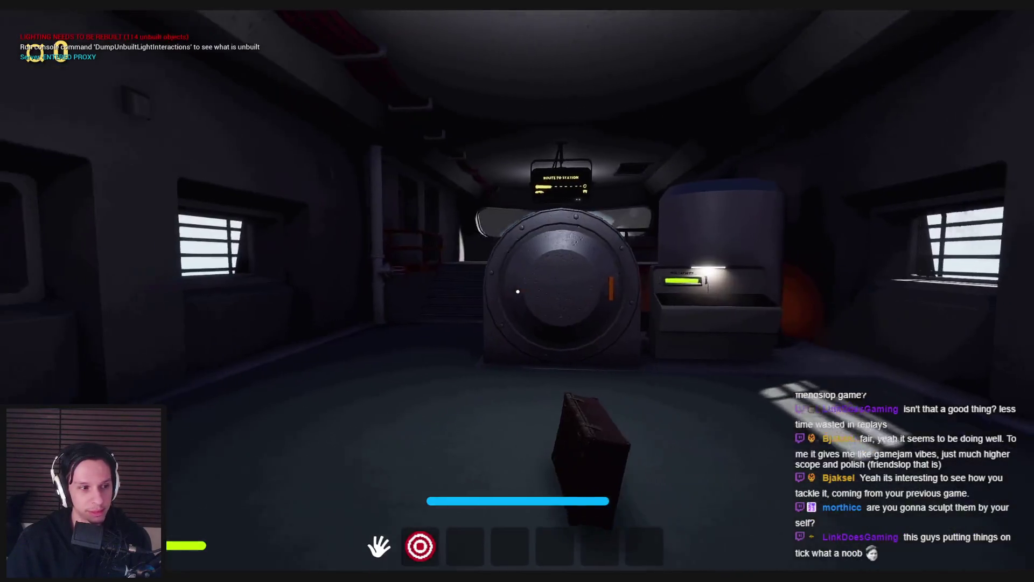
Step: Walk toward the furnace and the floor gear, then stop the play test
key("Escape")
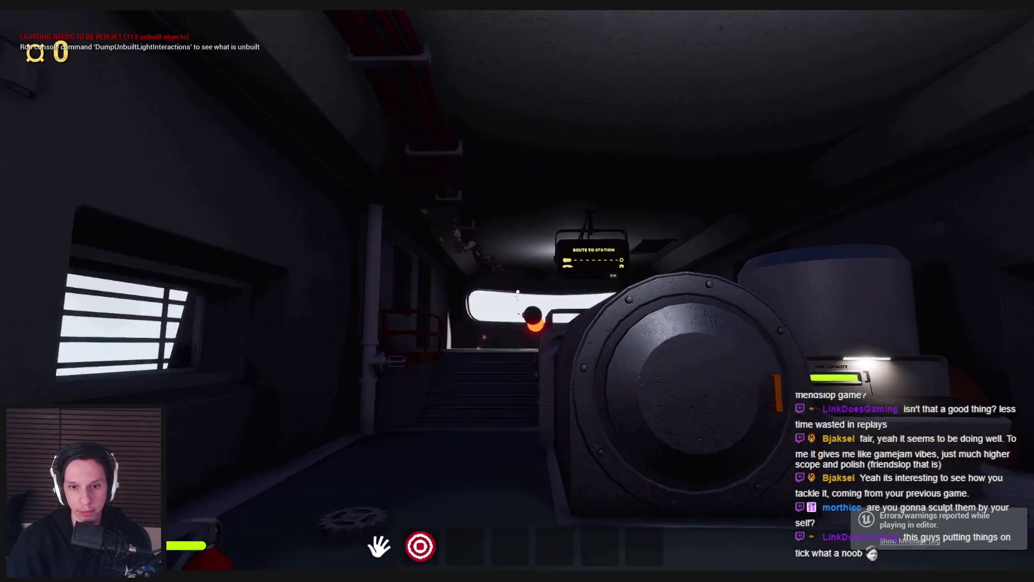
key("w")
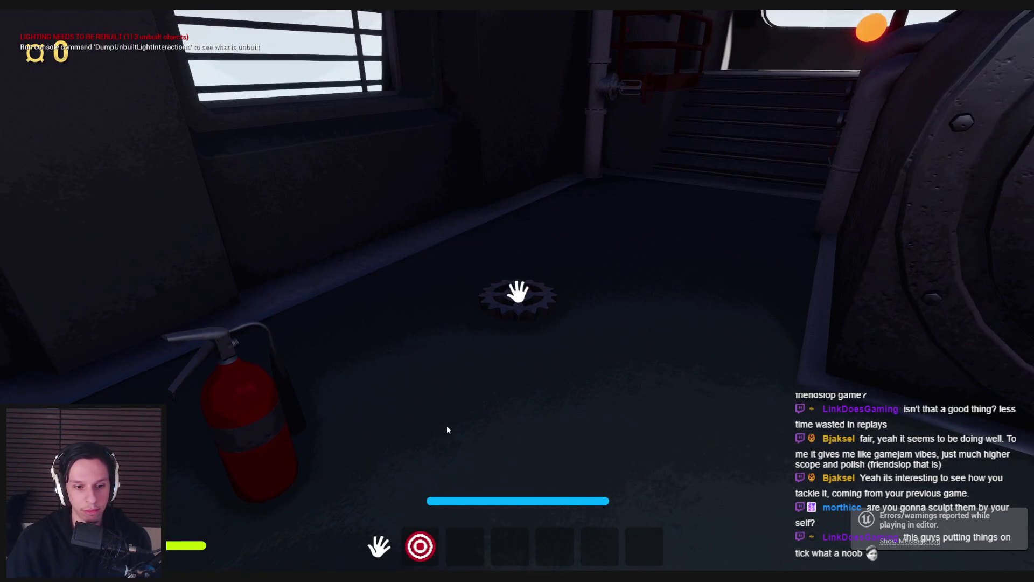
key("Escape")
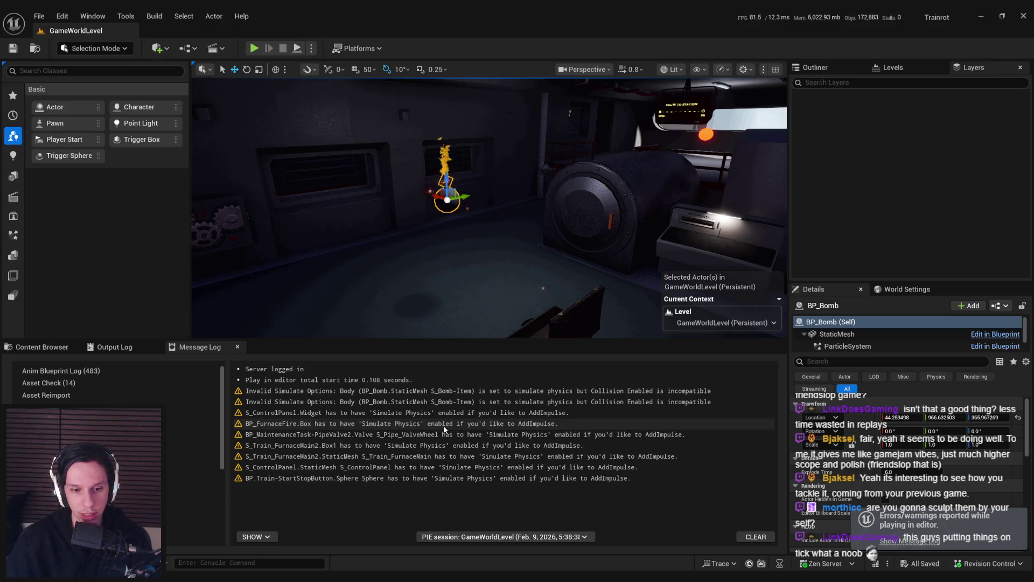
Step: Bring the BP_Bomb editor back and pan the event graph over the impulse loop nodes
left_click(362, 548)
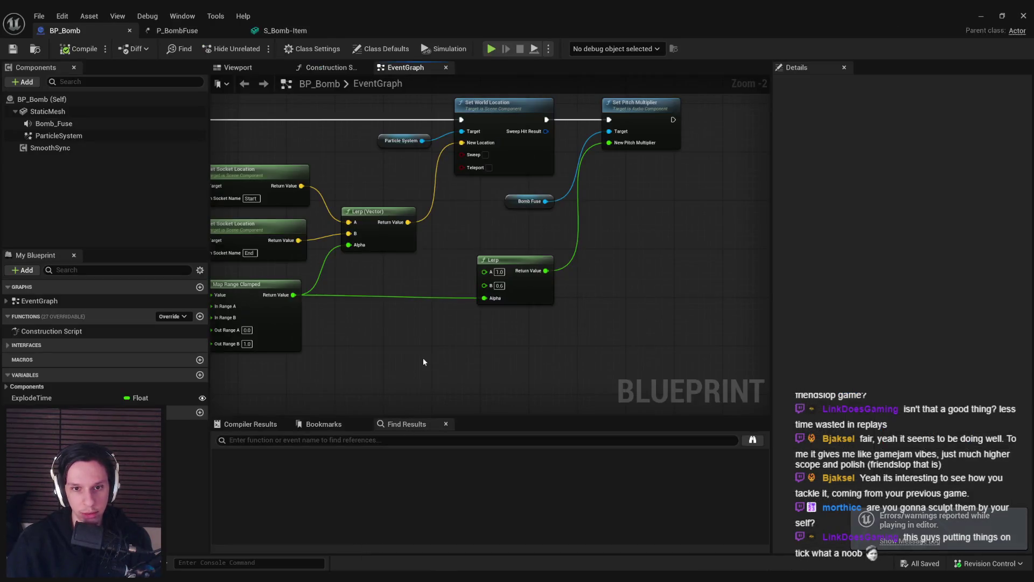
scroll(524, 243, "down", 5)
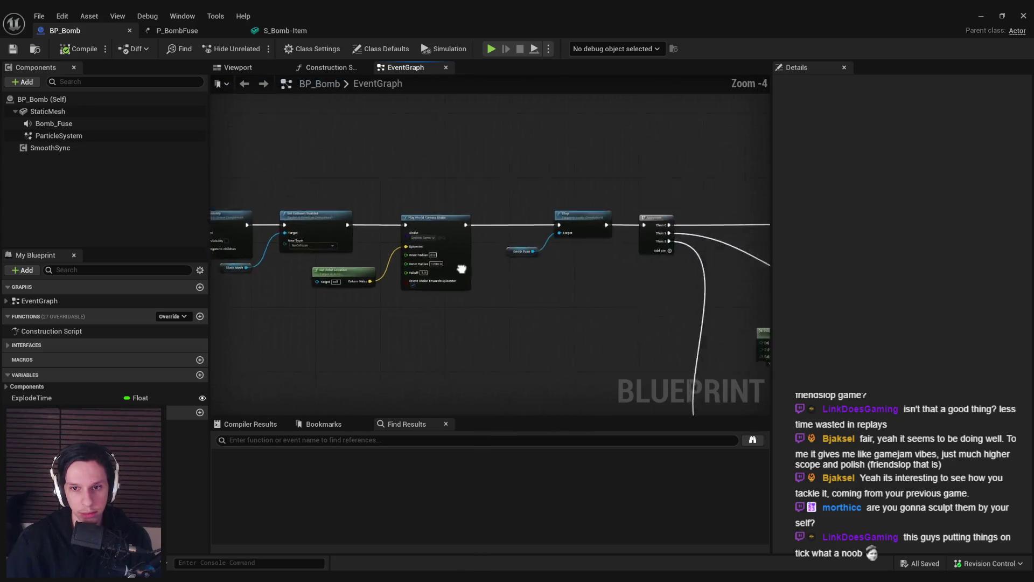
scroll(409, 281, "up", 1)
left_click_drag(409, 281, 336, 231)
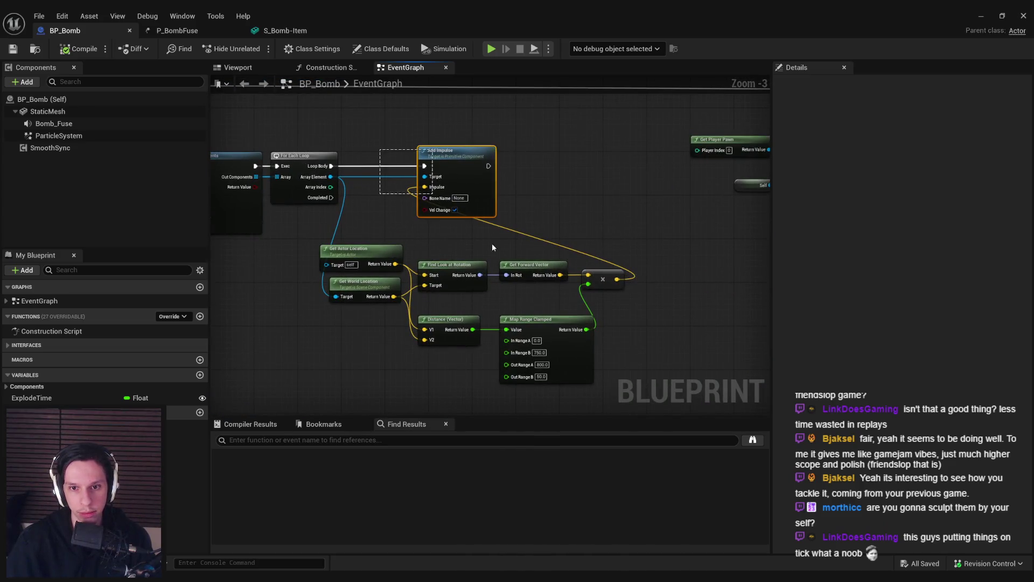
scroll(491, 248, "down", 1)
left_click_drag(492, 247, 529, 300)
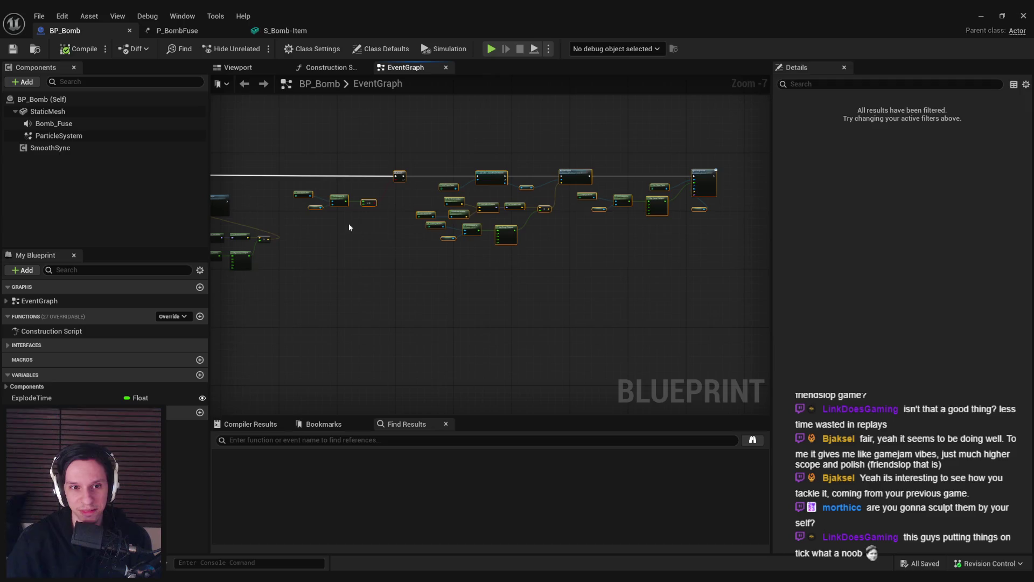
left_click_drag(349, 227, 541, 247)
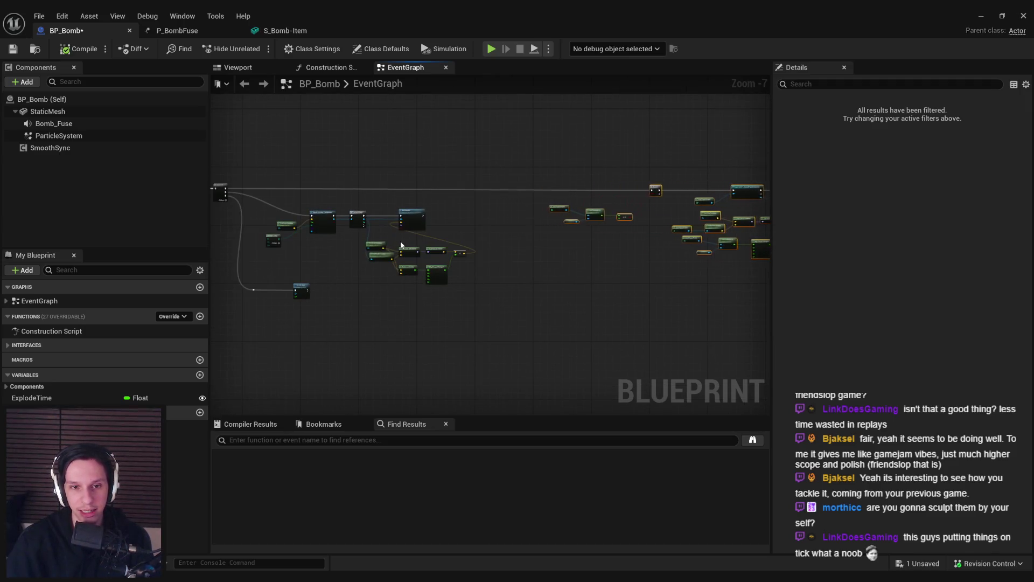
scroll(401, 245, "up", 4)
Step: Select the vector math and location nodes and shift Add Impulse right to make room
left_click_drag(424, 158, 424, 157)
left_click_drag(506, 167, 449, 192)
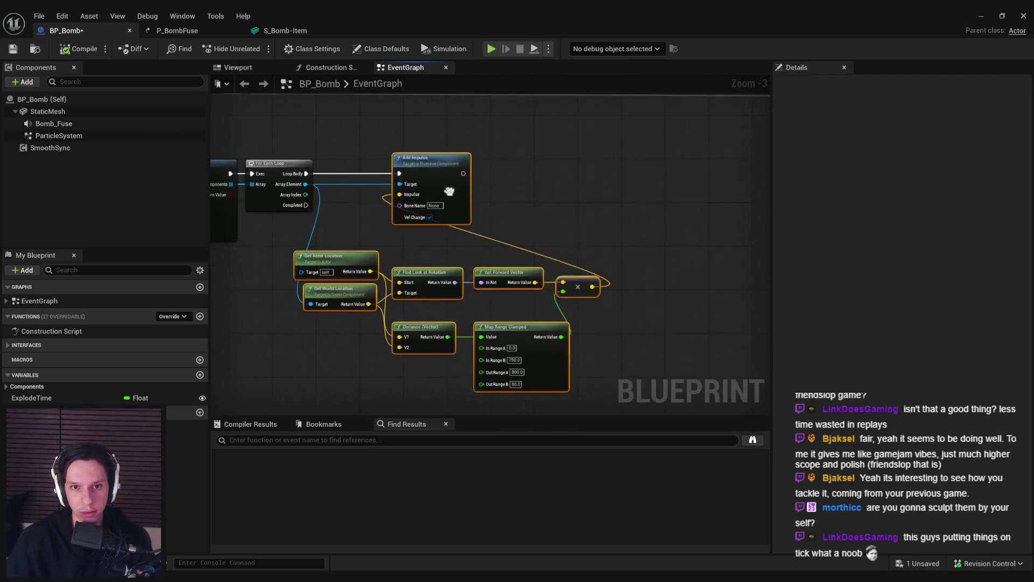
left_click_drag(470, 249, 645, 341)
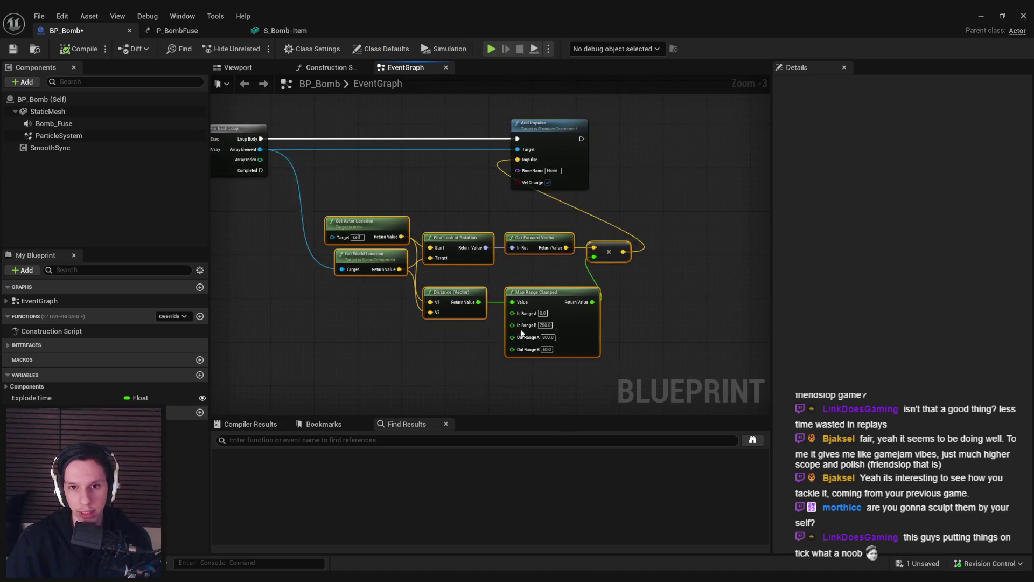
mouse_move(522, 333)
left_mouse_down()
mouse_move(456, 339)
mouse_move(503, 337)
mouse_move(478, 339)
left_mouse_up()
left_click_drag(585, 183, 668, 197)
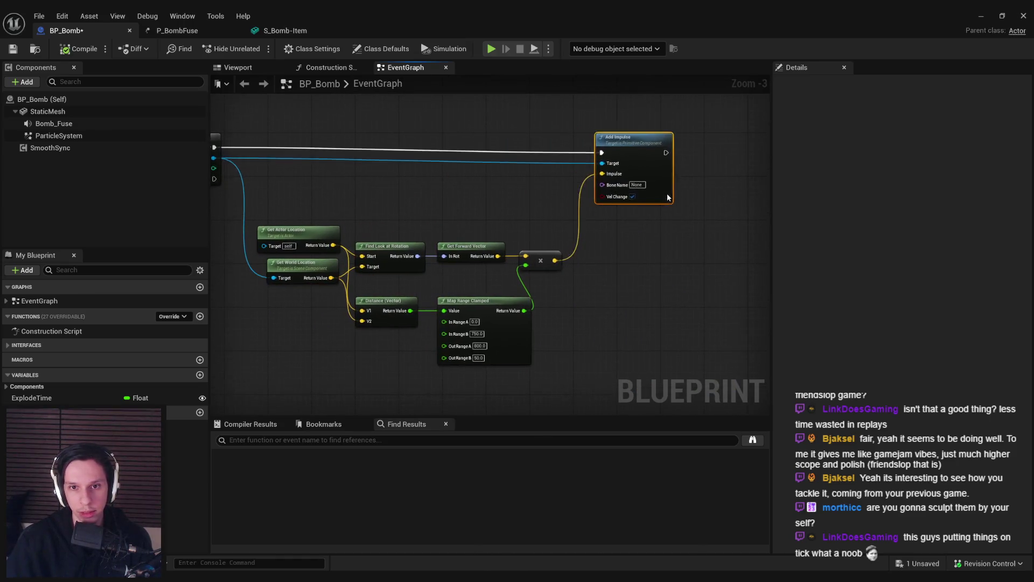
scroll(400, 187, "up", 2)
Step: Add Is Simulating Physics on Array Element feeding a Branch on Loop Body, then minimize the editor
left_click_drag(368, 184, 456, 210)
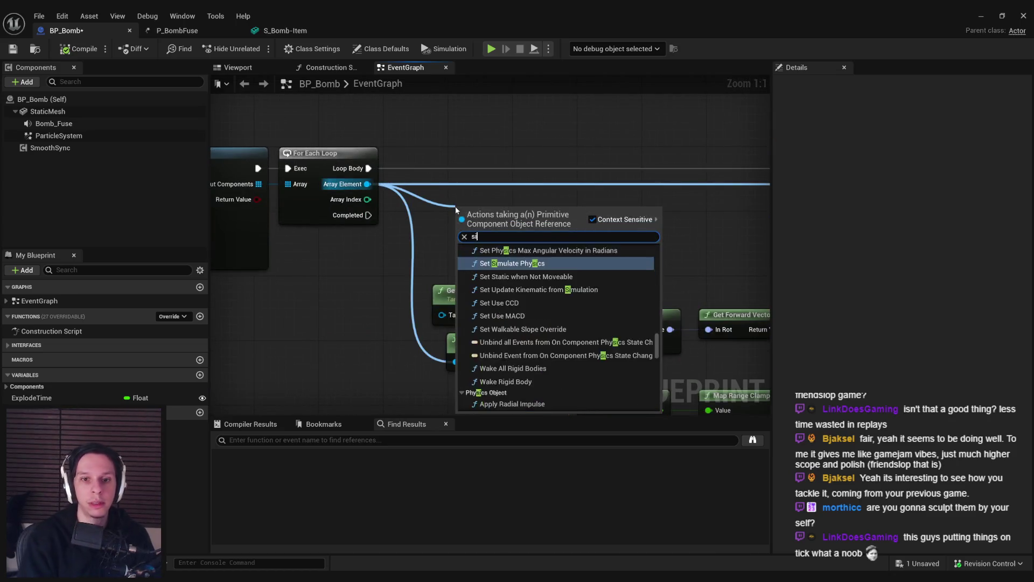
type("simulat")
key("Return")
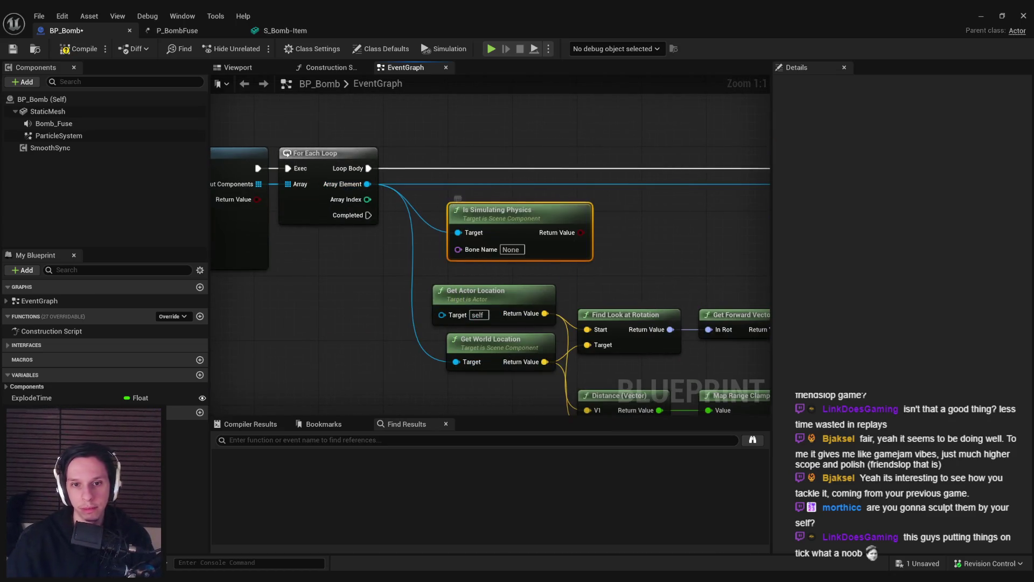
left_click_drag(582, 230, 454, 242)
type("anc")
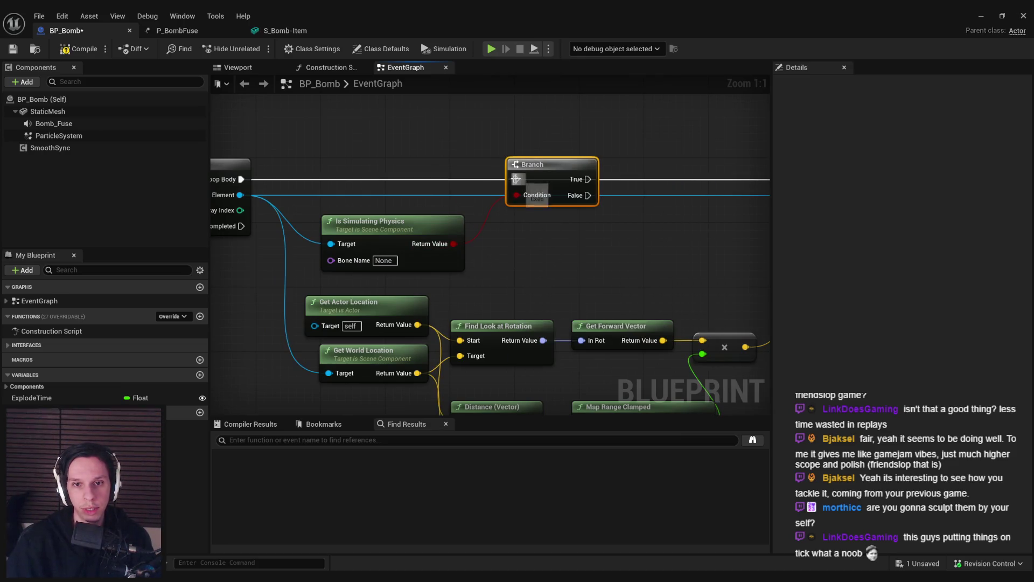
left_click_drag(242, 180, 242, 181)
scroll(488, 198, "down", 1)
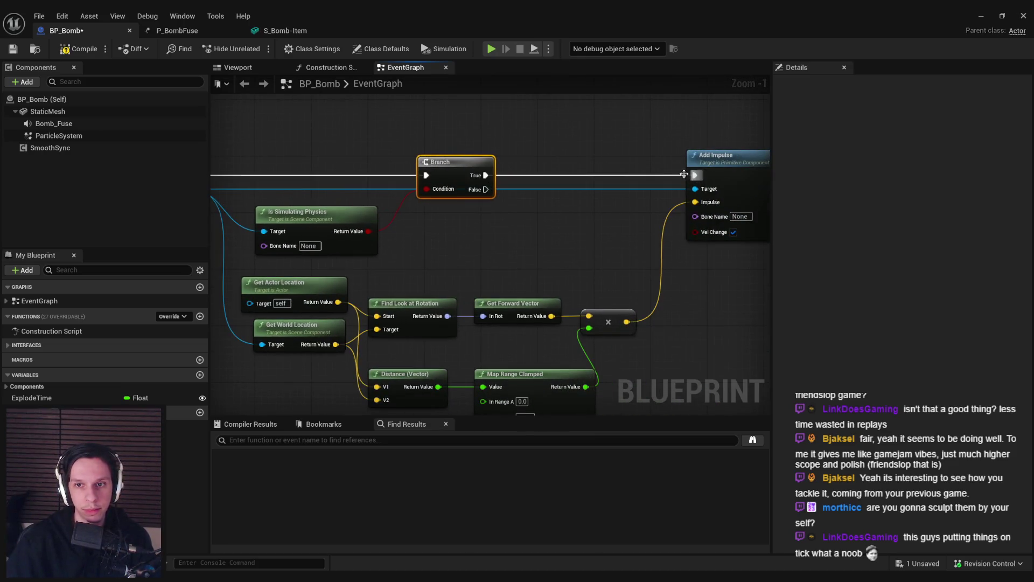
scroll(602, 247, "down", 2)
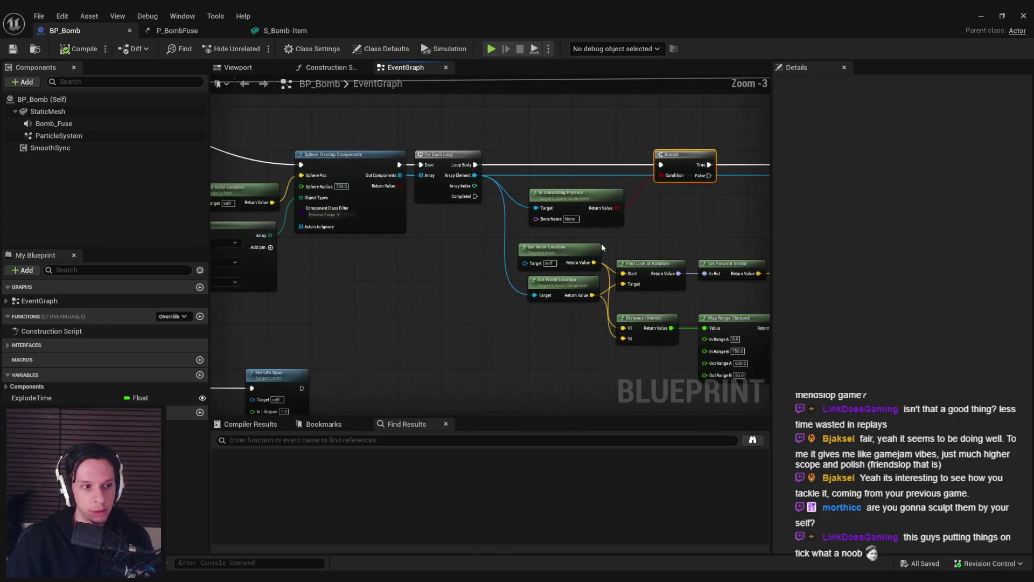
left_click(986, 18)
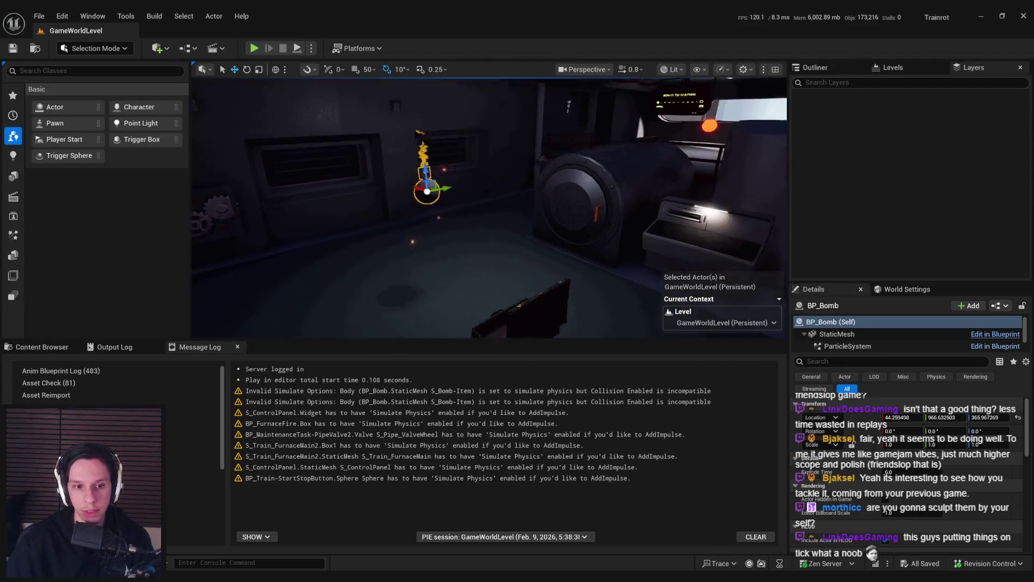
Step: Start a play test and walk through the carriages into the room with the floor gear
left_click(254, 48)
key("F11")
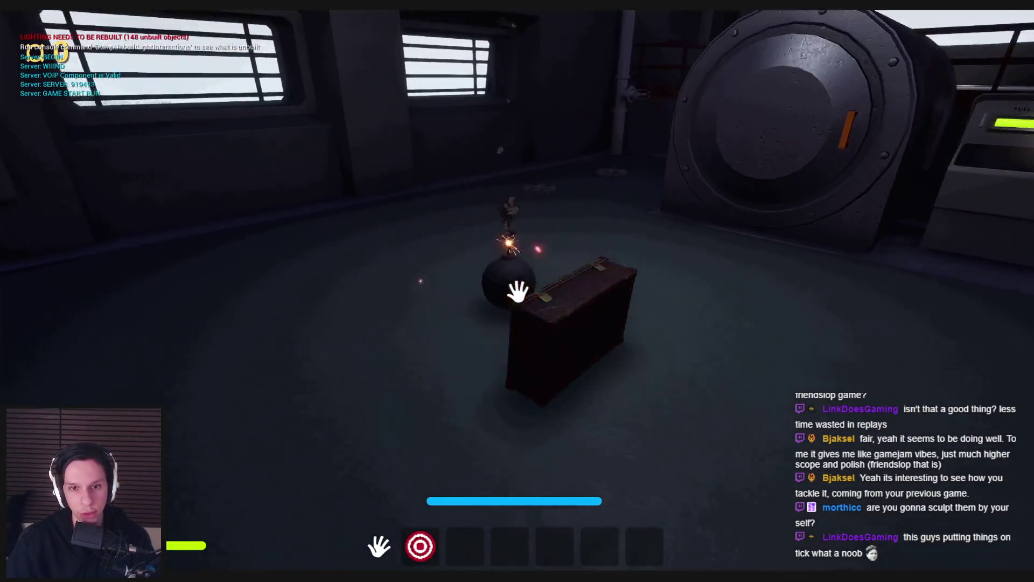
key("w")
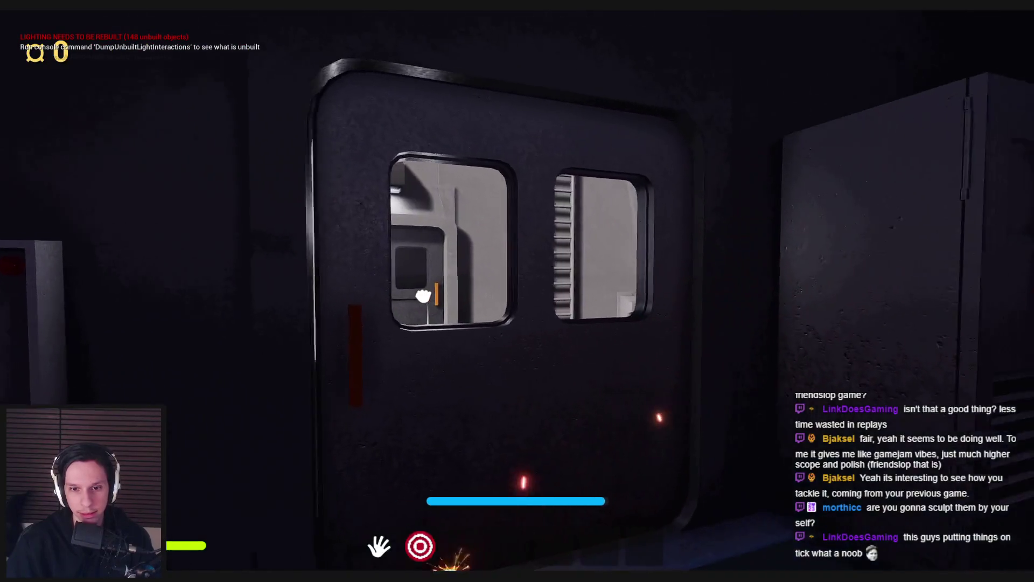
key("e")
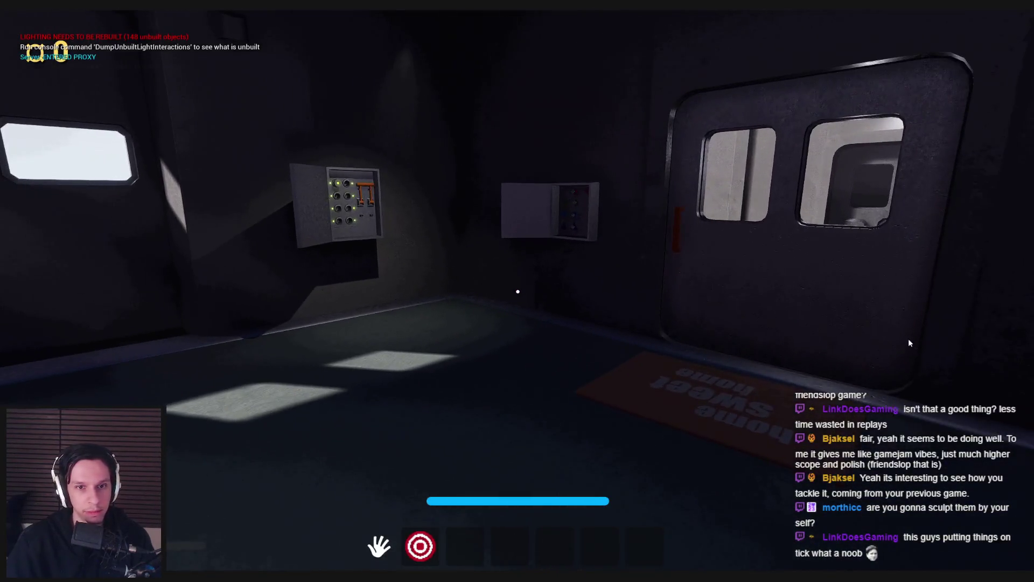
key("w")
key("e")
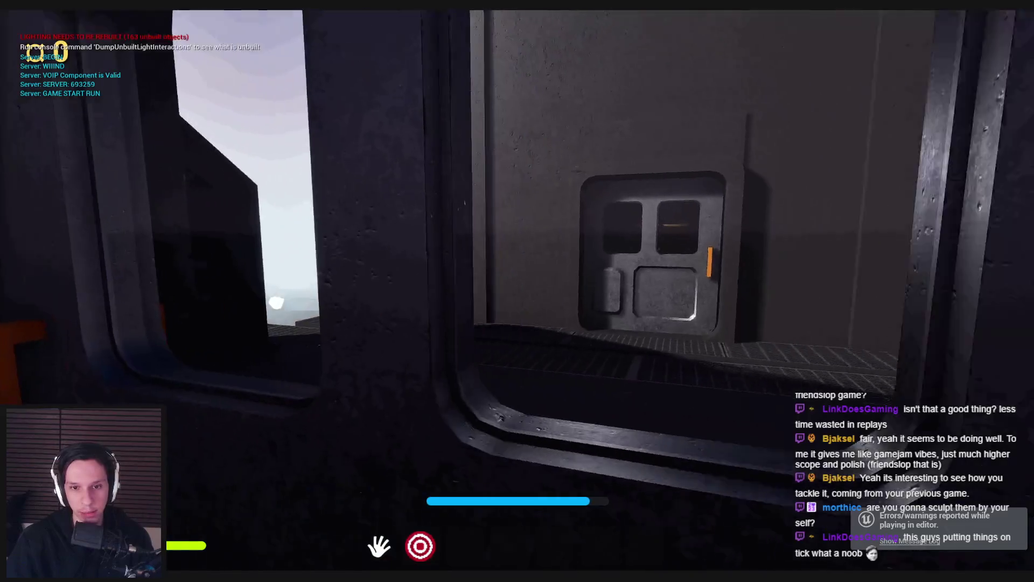
key("w")
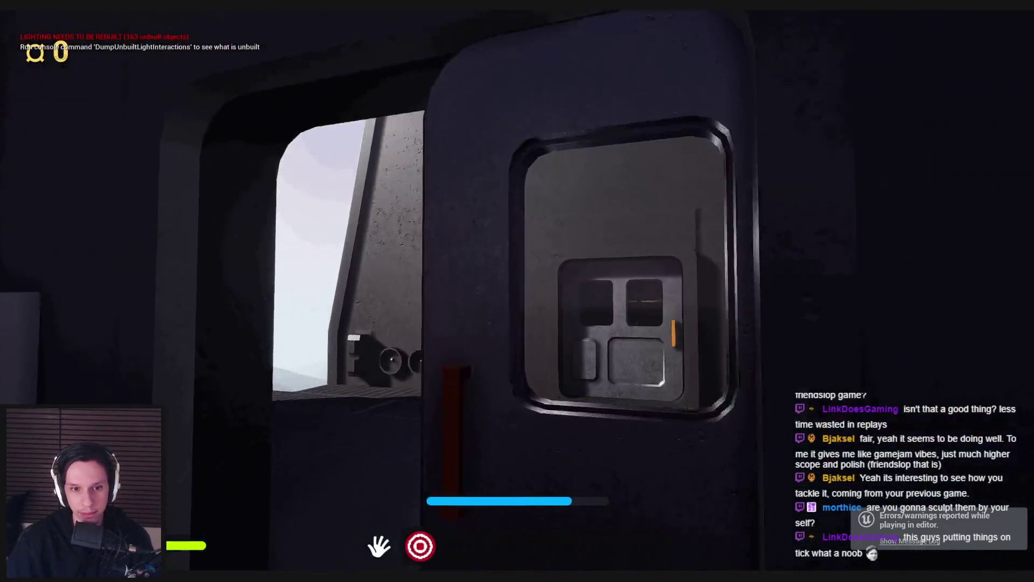
key("w")
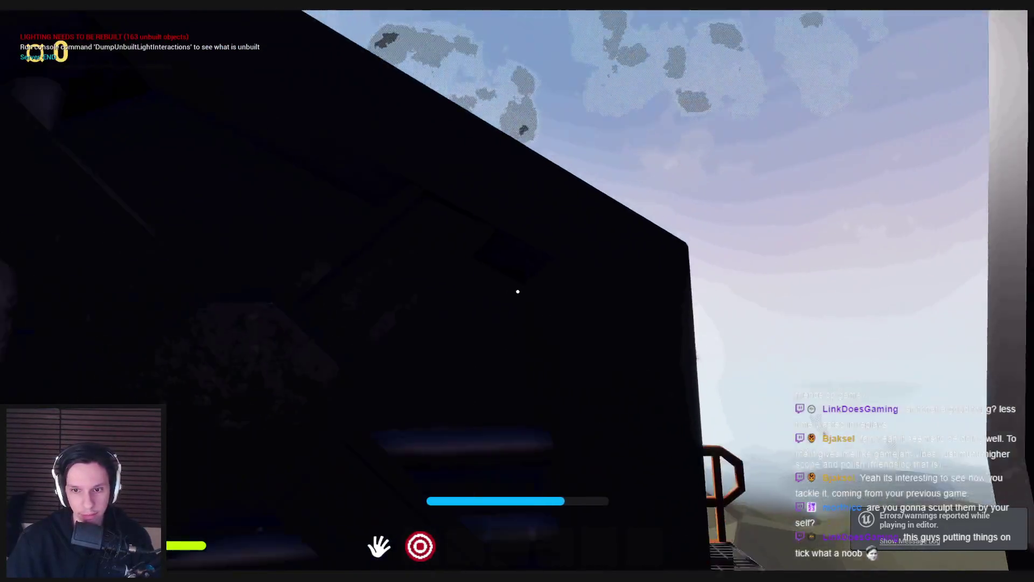
key("w")
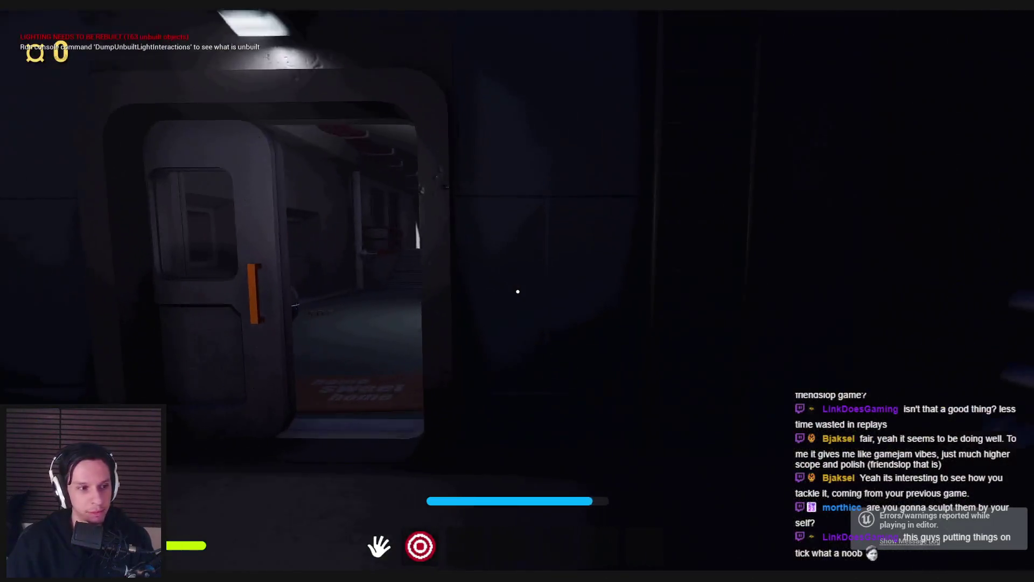
key("w")
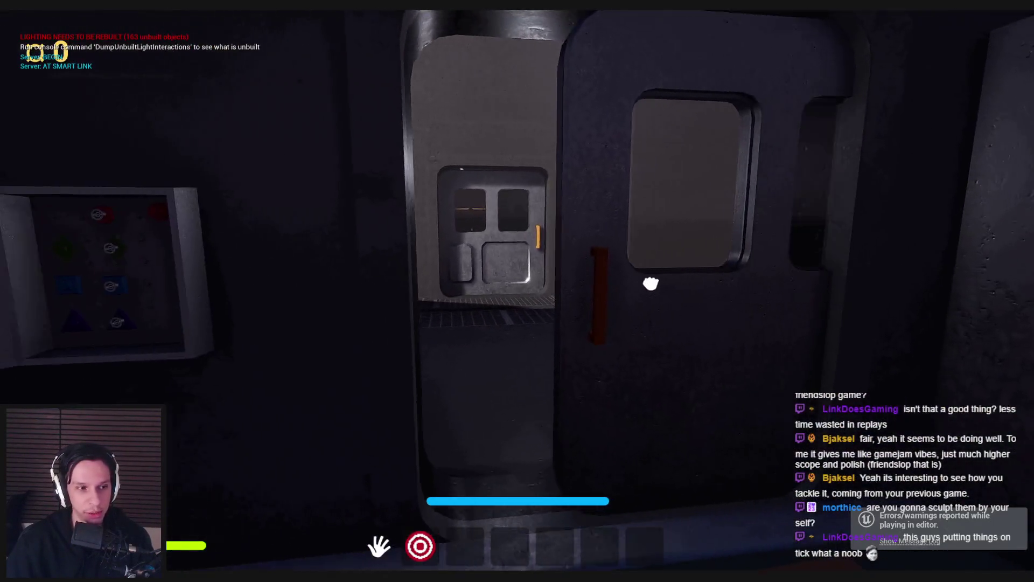
key("w")
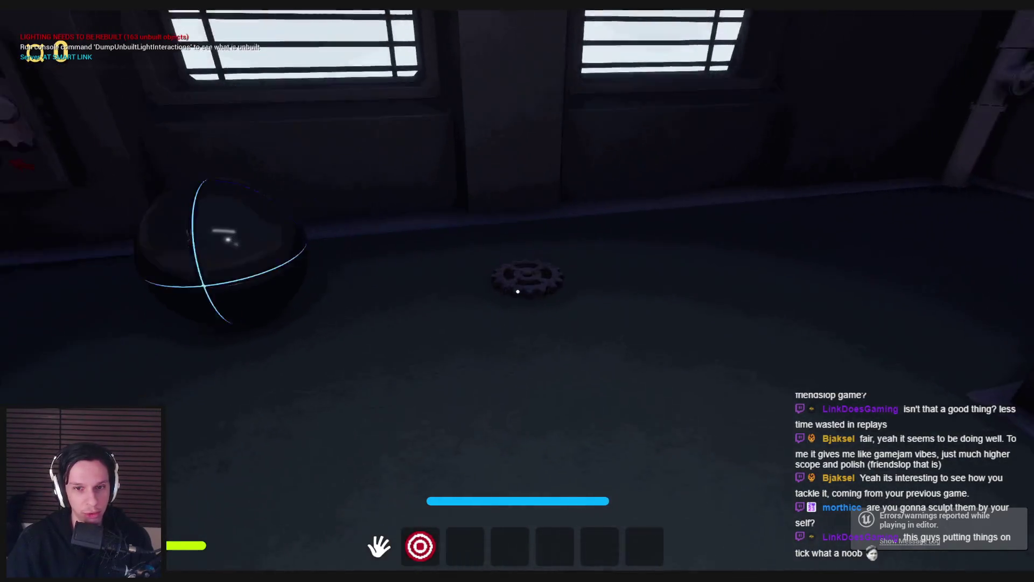
key("s")
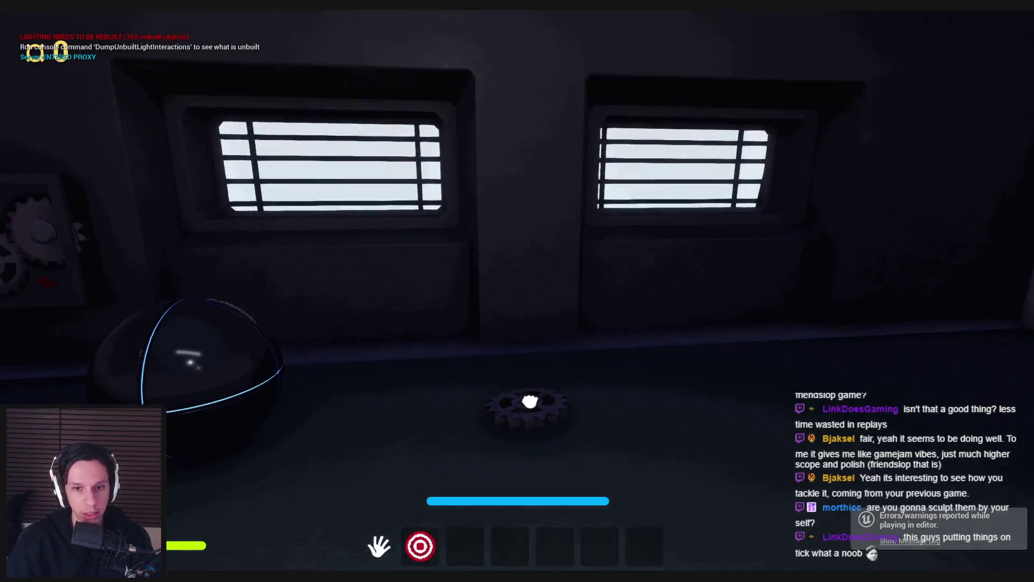
Step: Pick up and carry the gear, move the large sphere, then walk to the gear panel
mouse_move(529, 401)
left_mouse_down()
mouse_move(854, 323)
mouse_move(674, 270)
mouse_move(427, 299)
mouse_move(213, 376)
mouse_move(464, 362)
mouse_move(517, 291)
left_mouse_up()
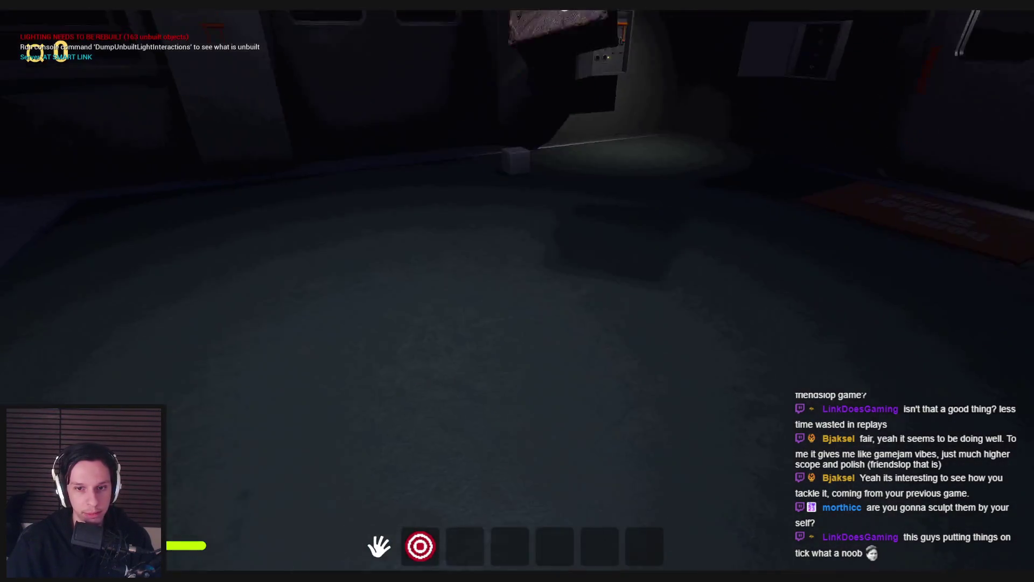
left_click_drag(517, 423, 518, 291)
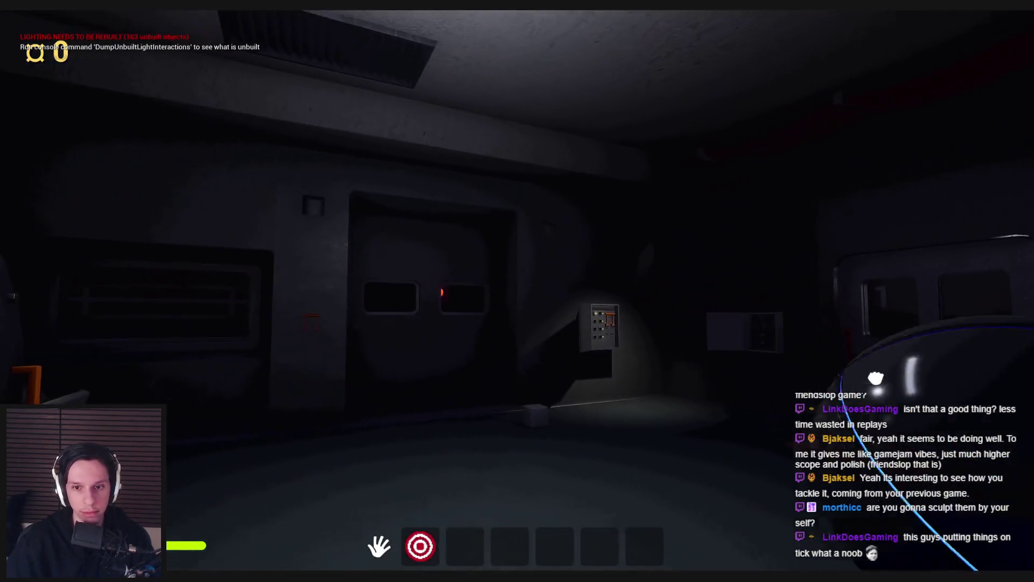
left_click_drag(517, 291, 518, 291)
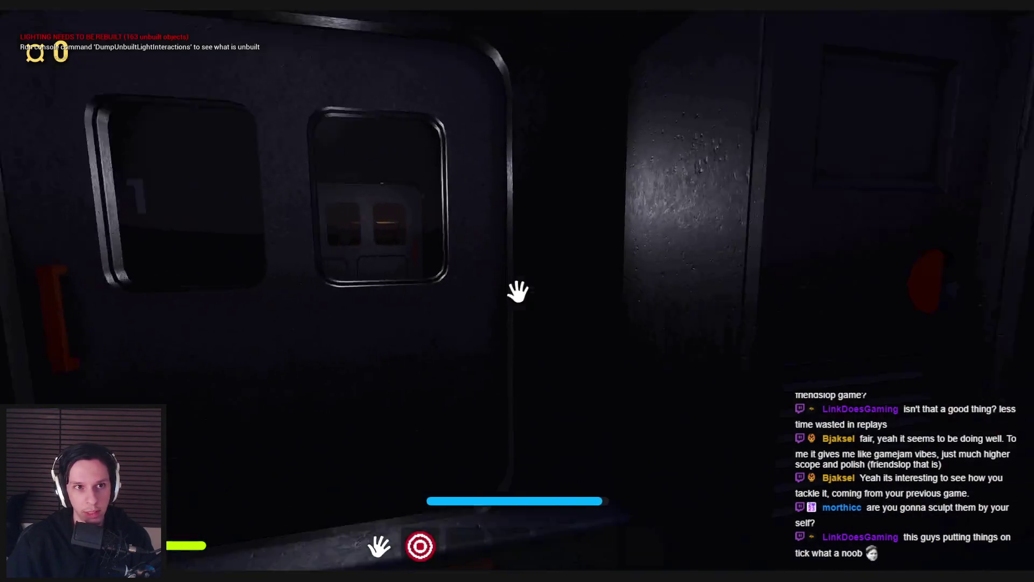
mouse_move(378, 334)
left_mouse_down()
mouse_move(282, 319)
mouse_move(518, 291)
left_mouse_up()
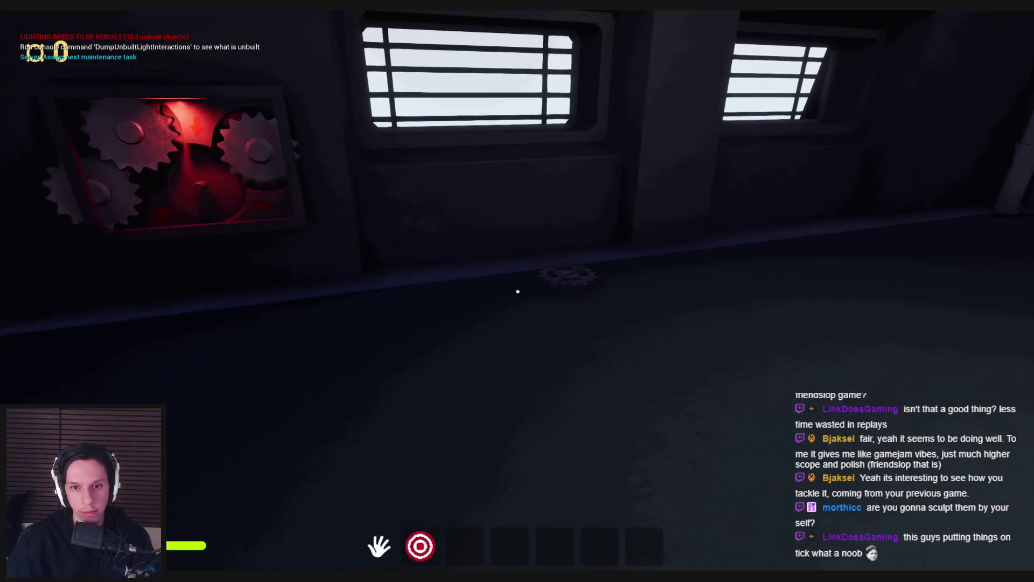
key("w")
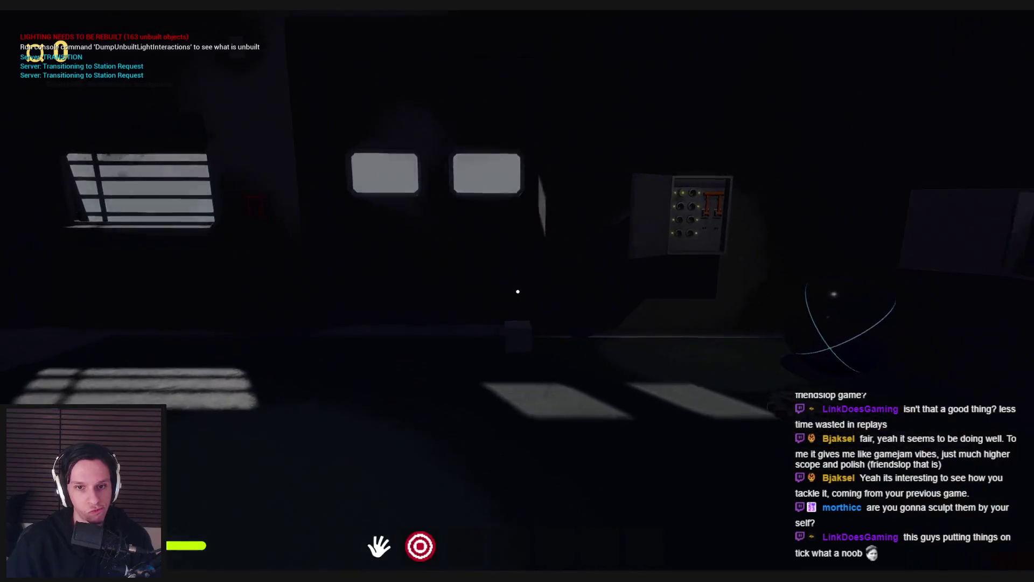
Step: Stop the play test, start a new one, and walk toward the furnace and bomb
key("Escape")
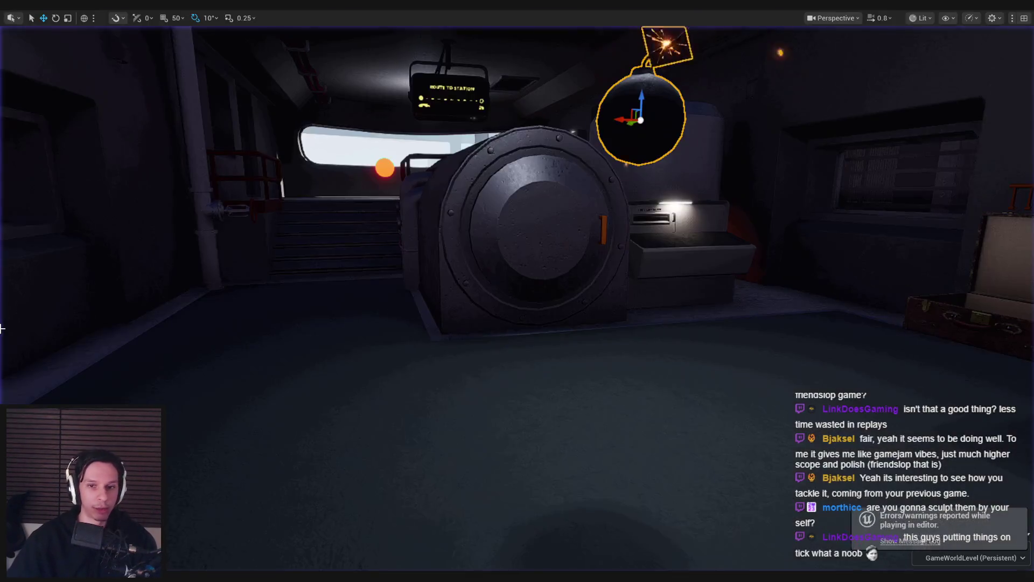
scroll(488, 340, "down", 3)
key("alt+p")
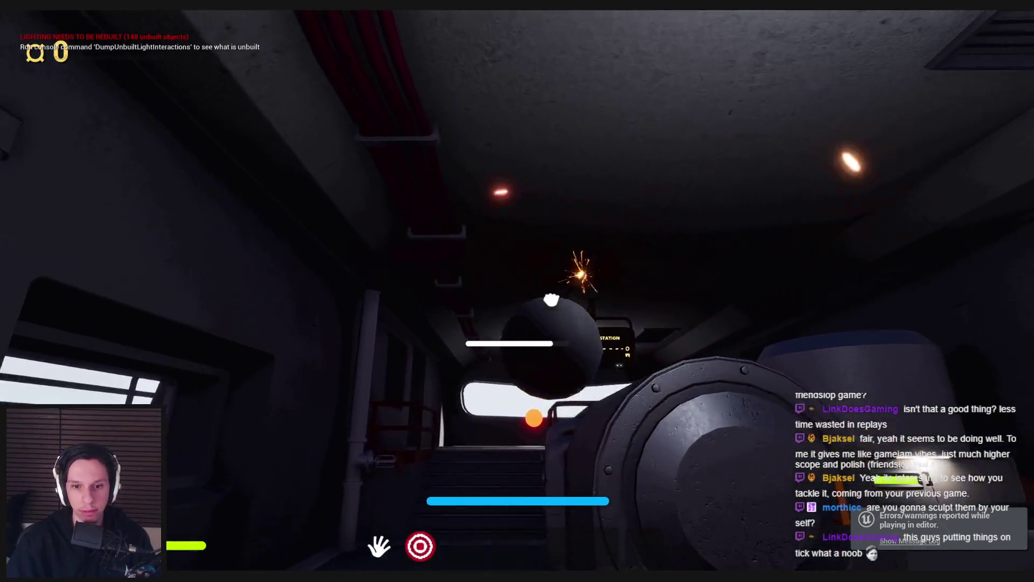
key("s")
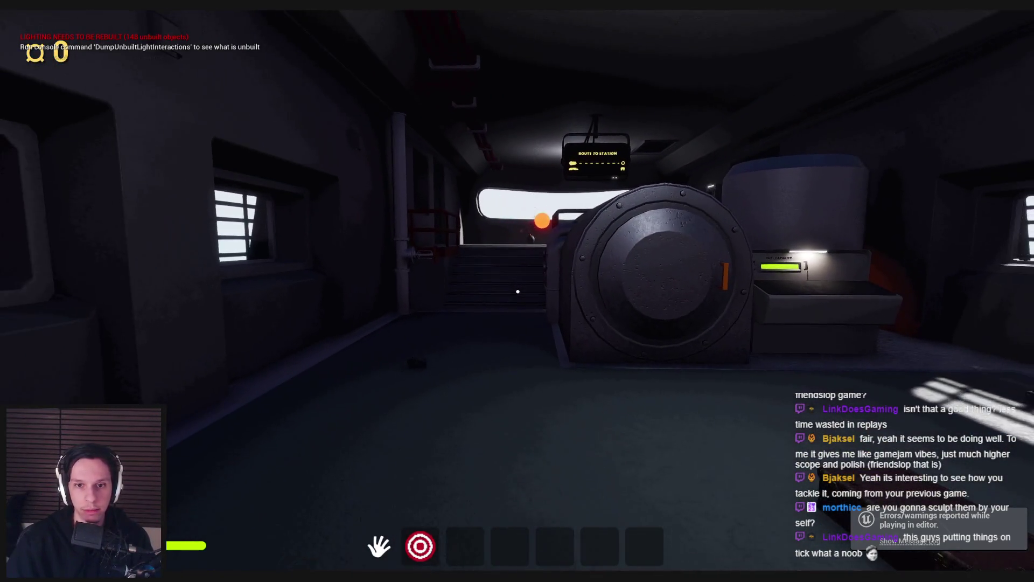
key("a")
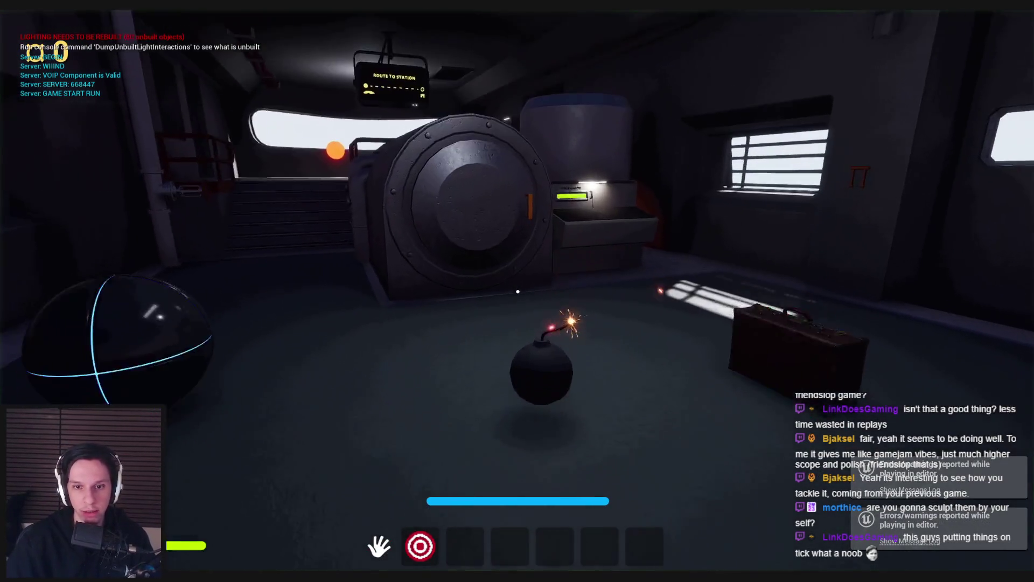
key("w")
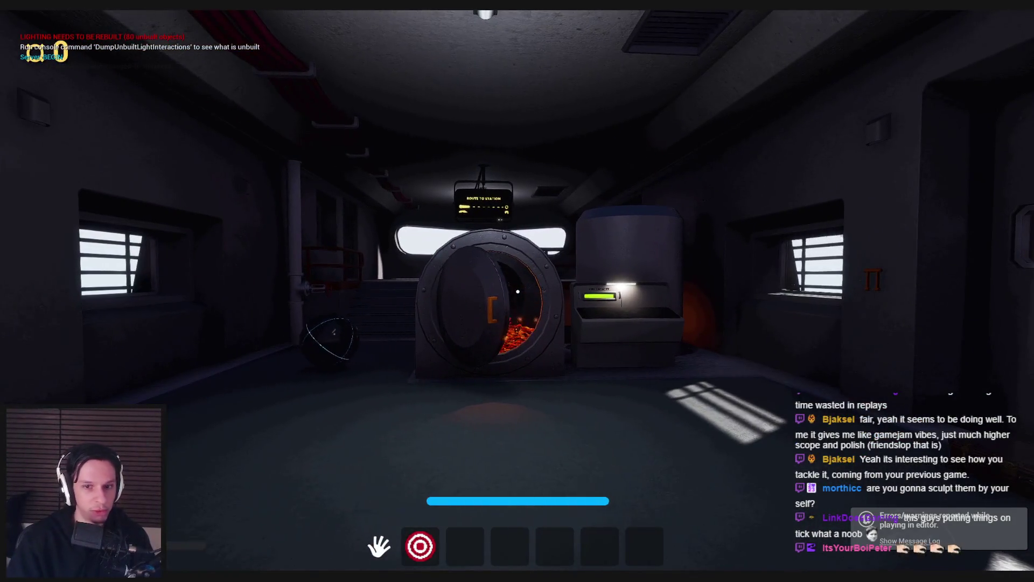
Step: Back away from the lit bomb to watch the furnace burn, then restart the session
key("w")
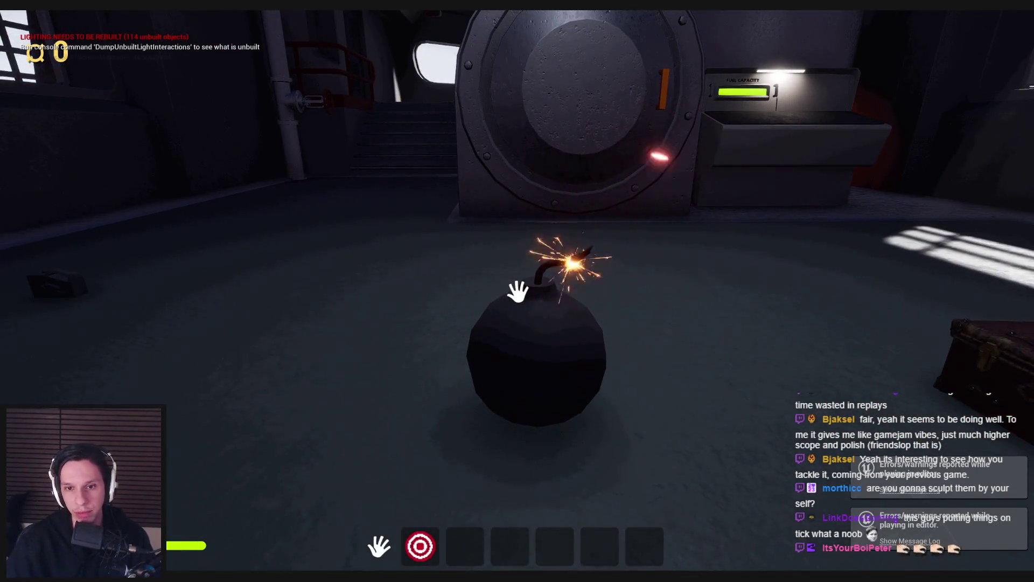
key("s")
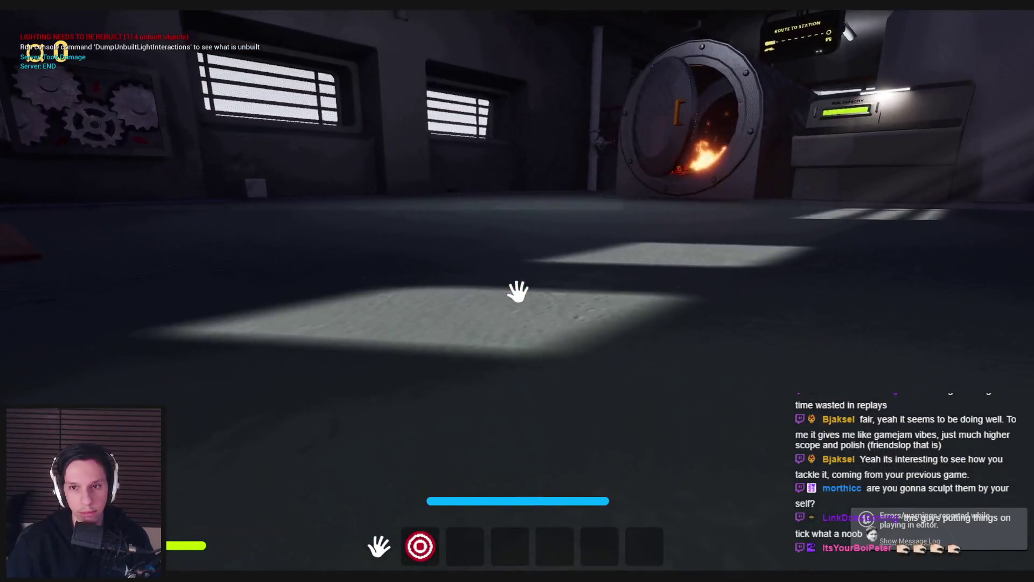
key("s")
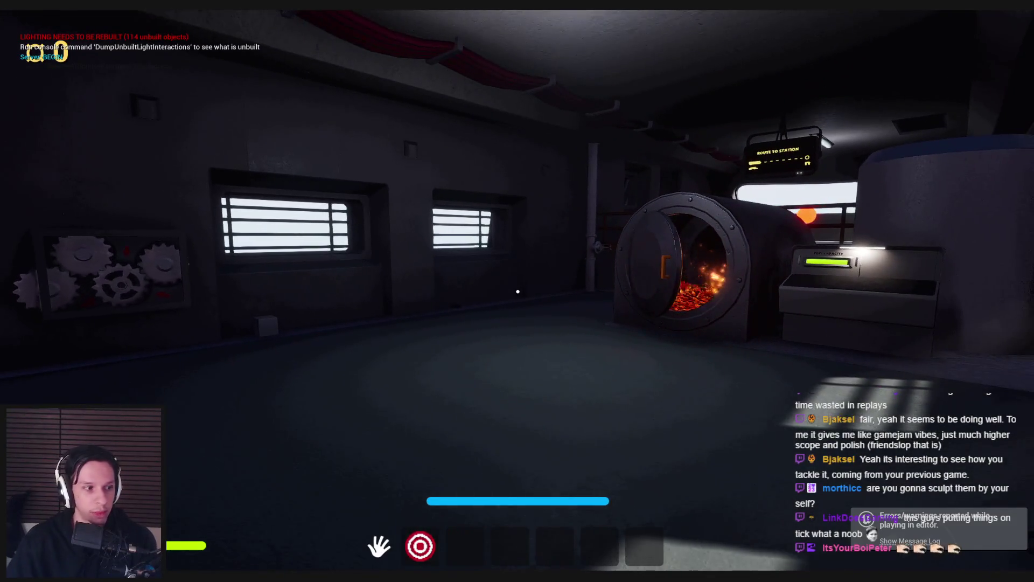
key("Escape")
key("alt+p")
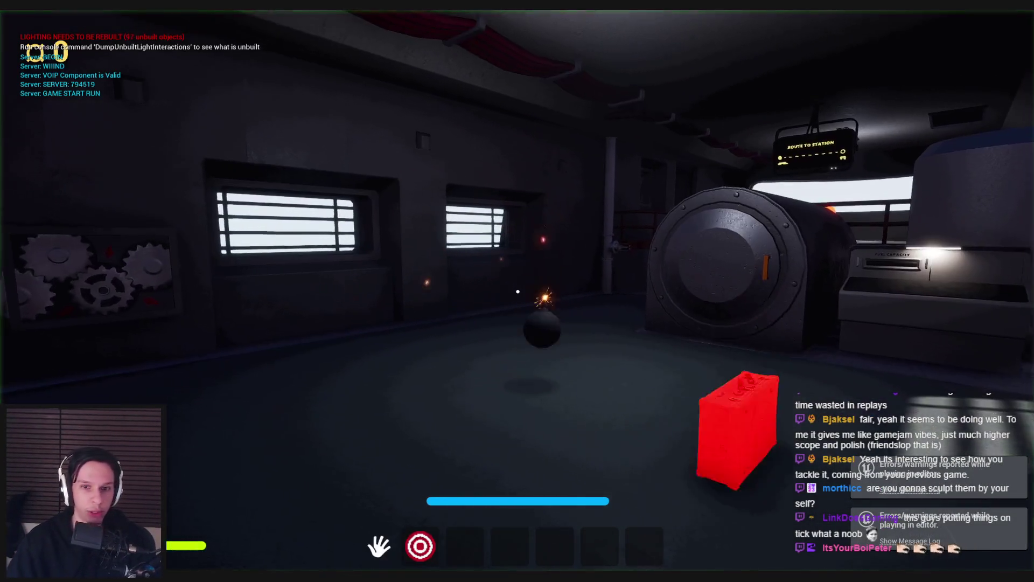
Step: Walk through the opening door, then back away from the burning furnace
key("w")
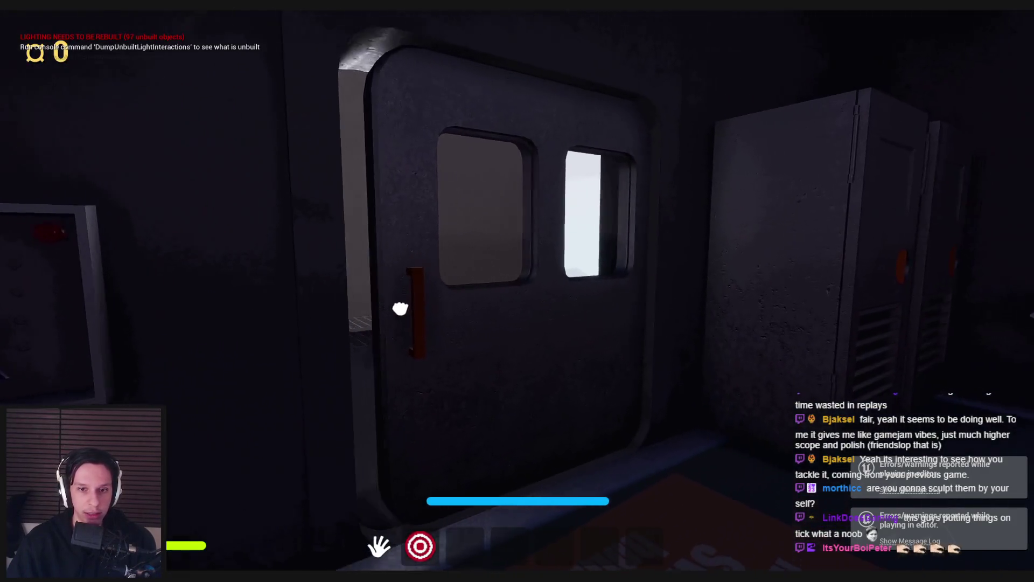
key("s")
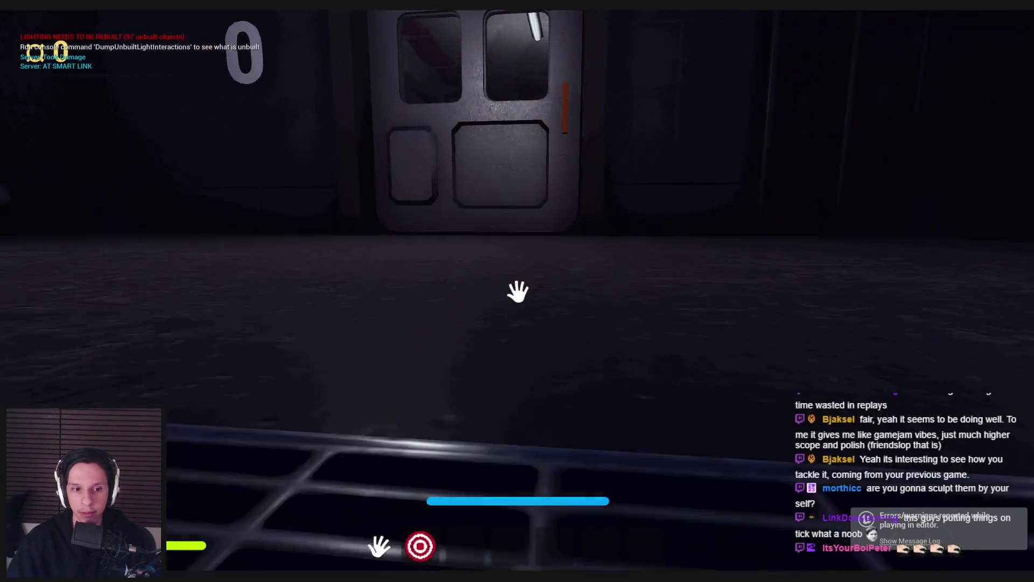
key("w")
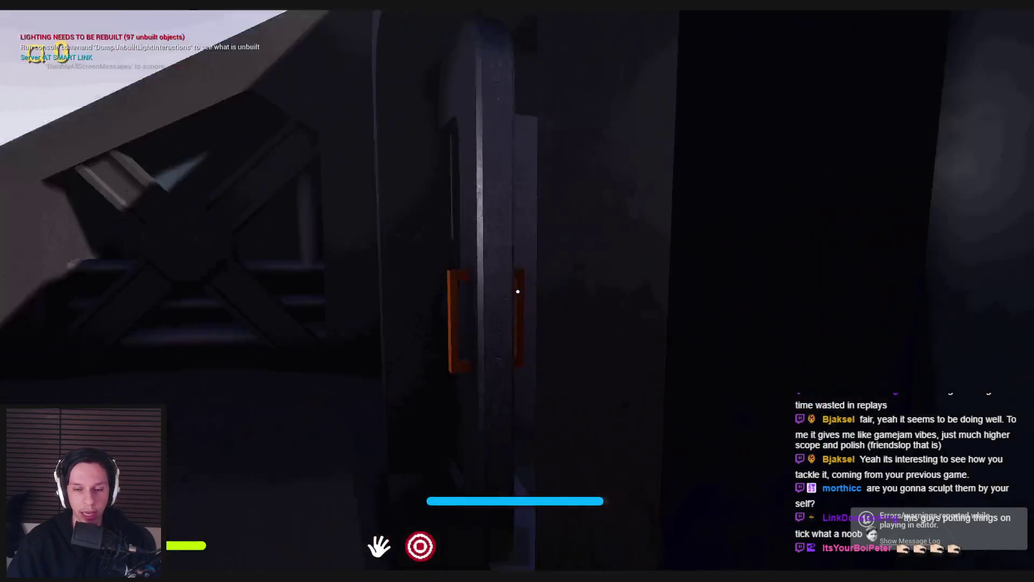
key("s")
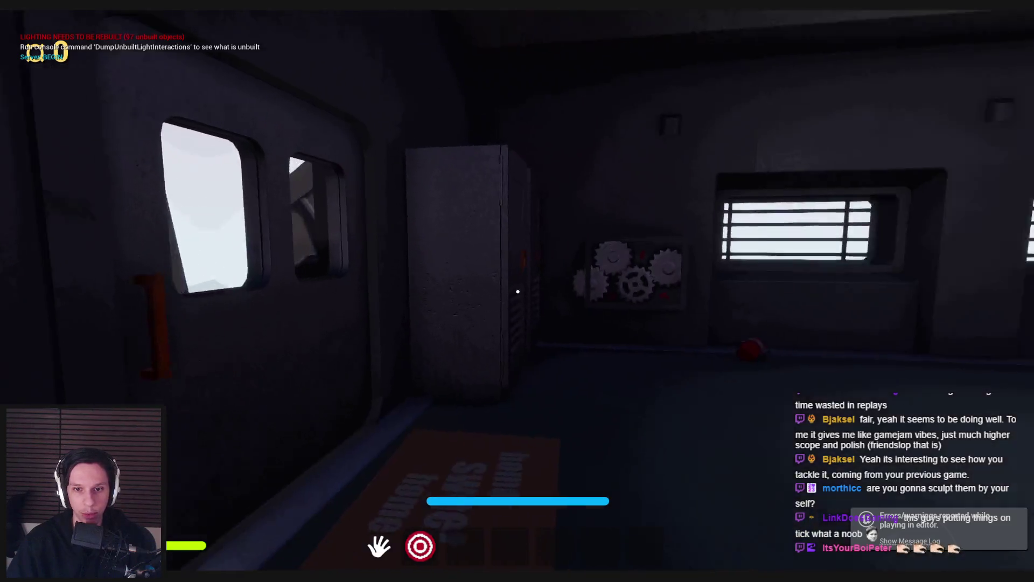
mouse_move(517, 292)
key("s")
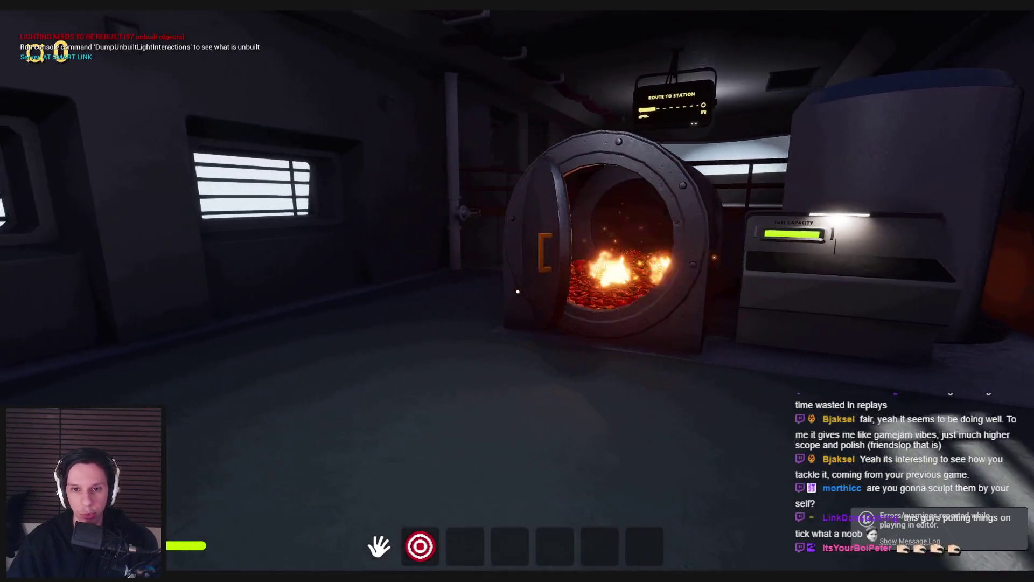
key("s")
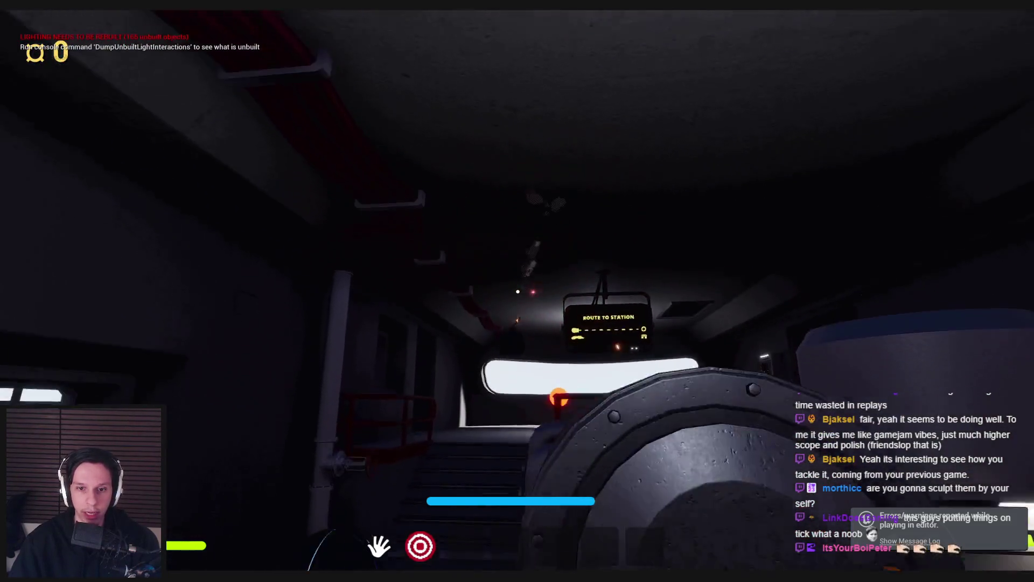
Step: Walk to the floor chest, pick it up and drop it, then end the play test
key("w")
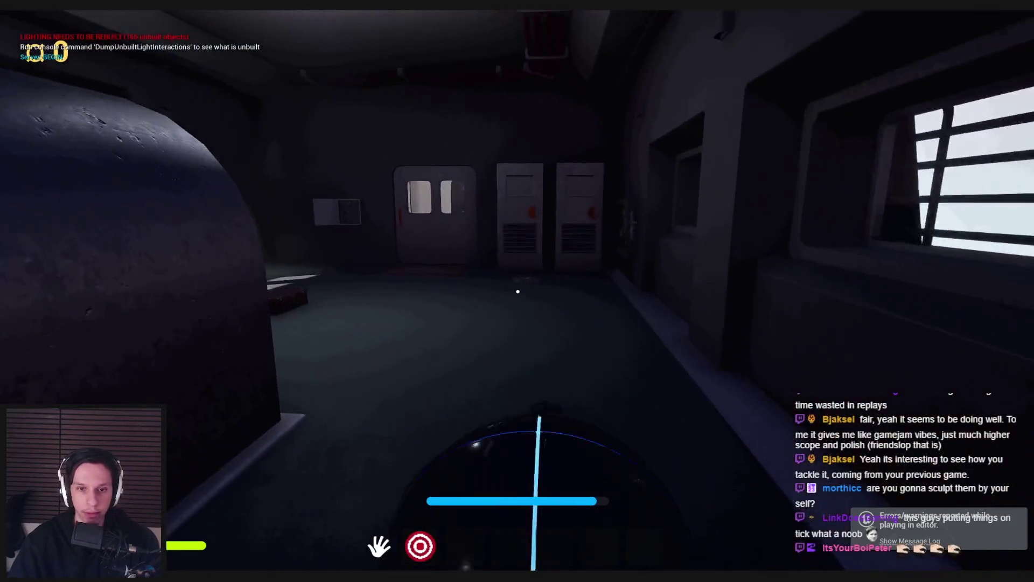
key("w")
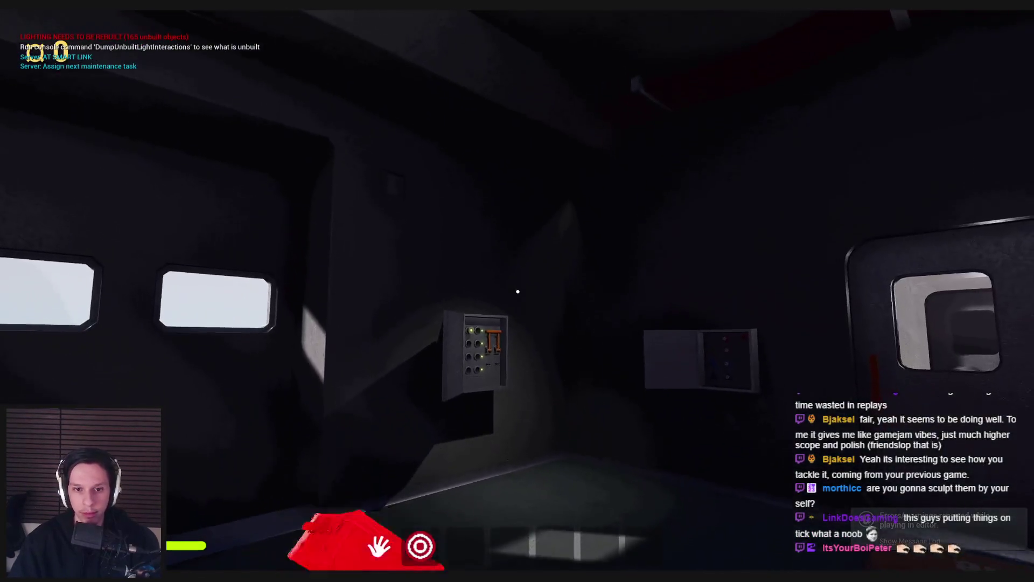
key("w")
left_click(518, 291)
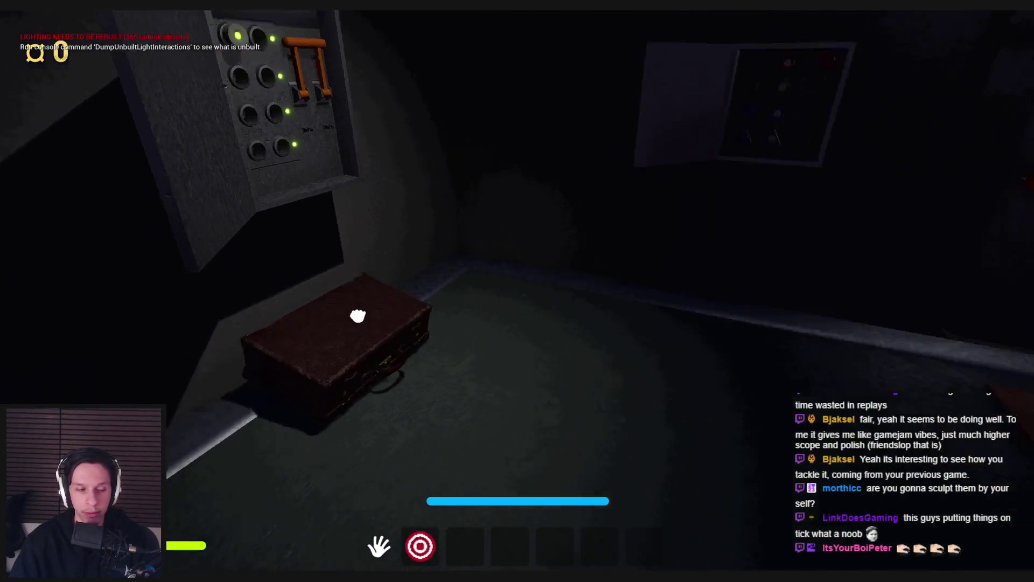
left_click(517, 292)
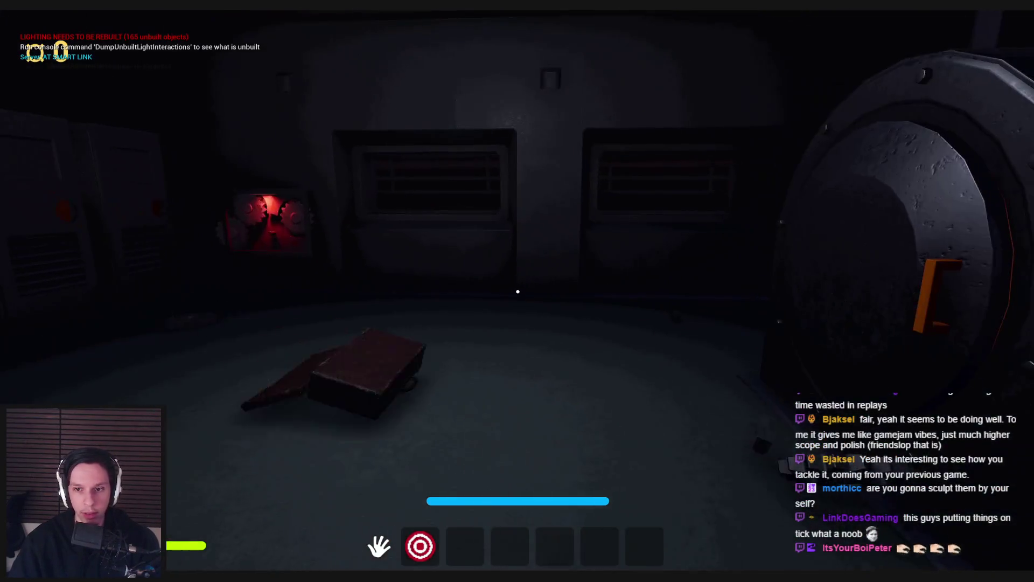
mouse_move(518, 292)
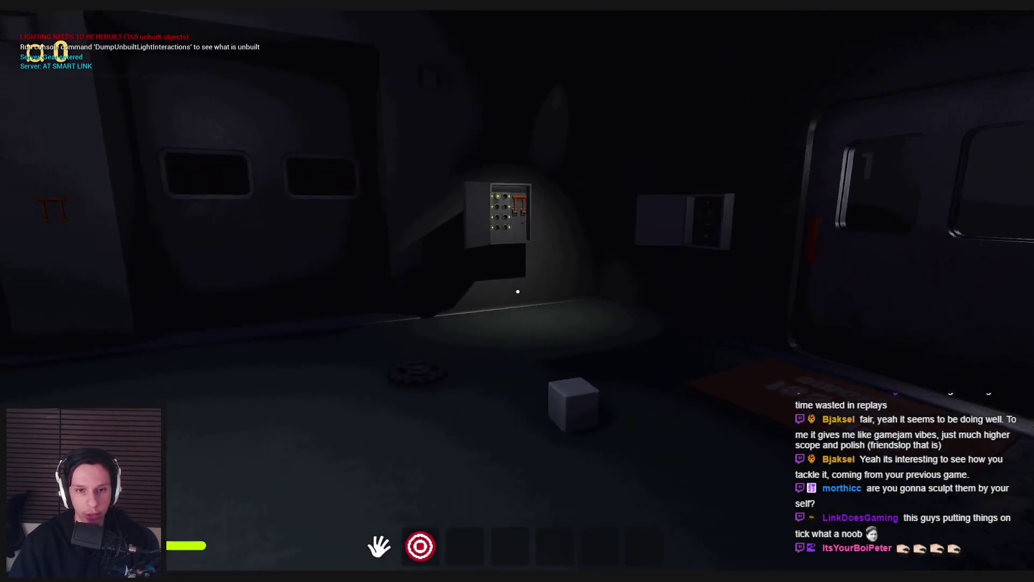
key("Escape")
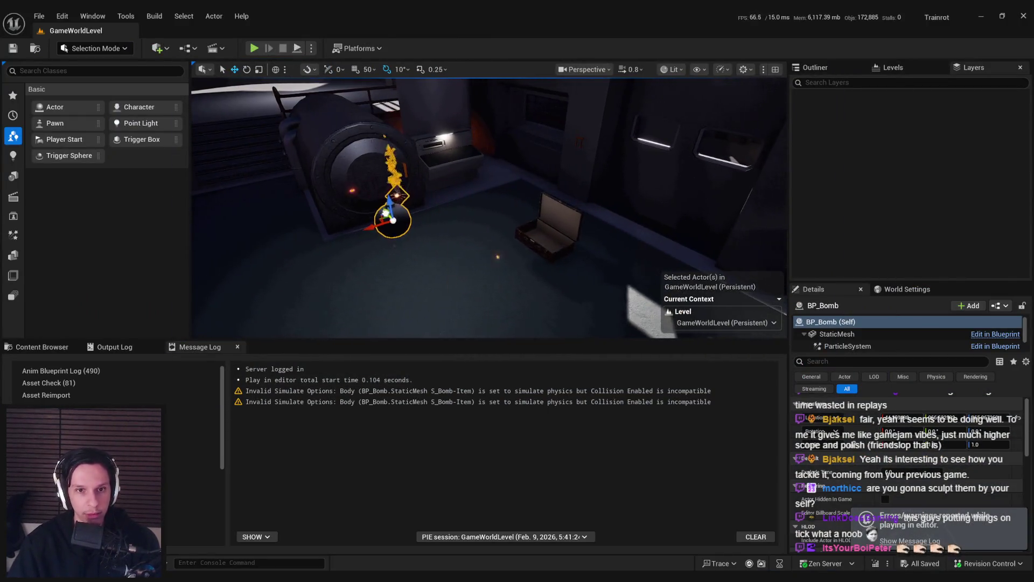
Step: Navigate the viewport past the case and machinery wall into the train interior by the furnace
left_click_drag(519, 269, 484, 259)
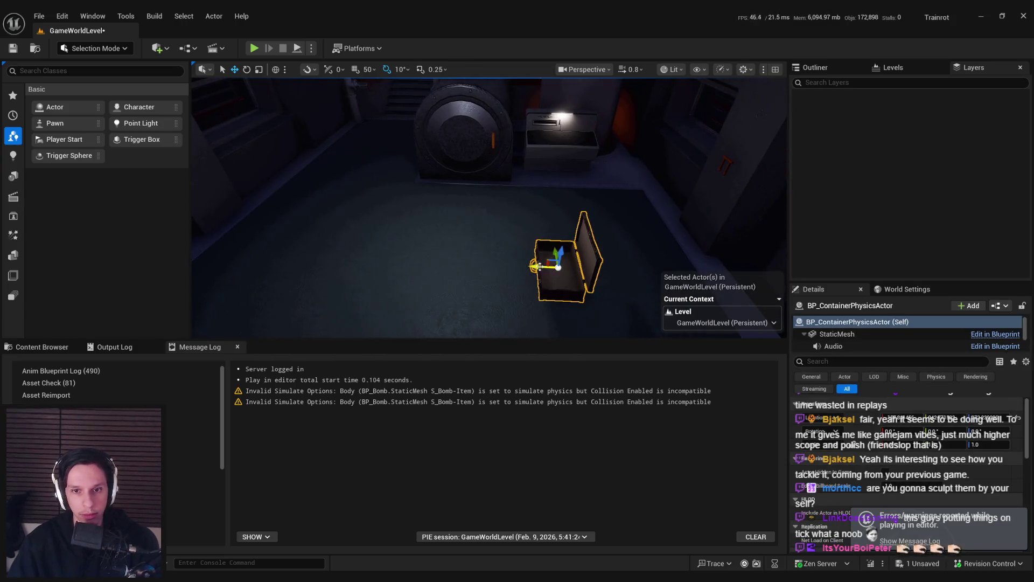
left_click_drag(542, 256, 542, 291)
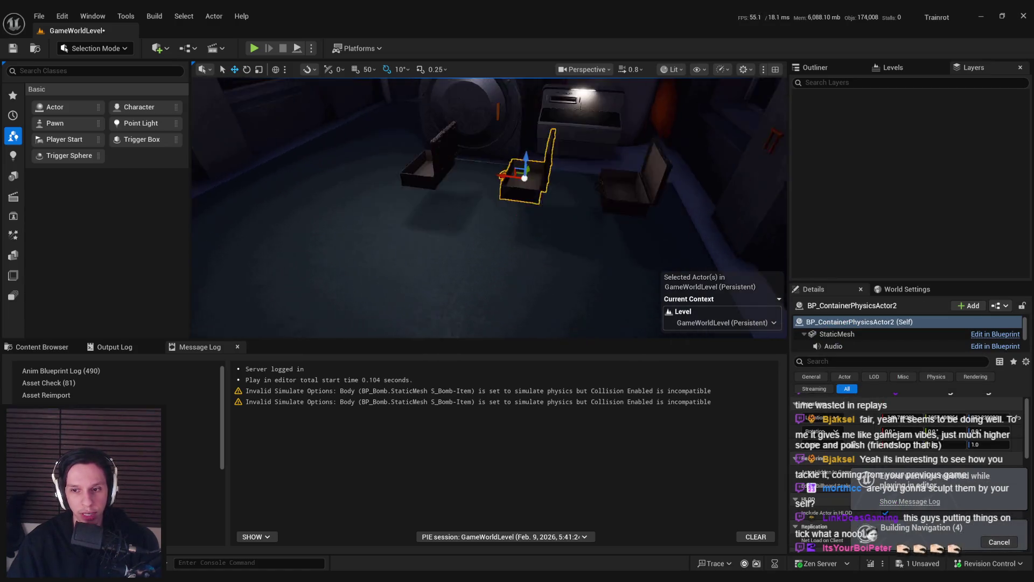
mouse_move(466, 228)
left_mouse_down()
mouse_move(415, 229)
mouse_move(414, 280)
left_mouse_up()
key("w")
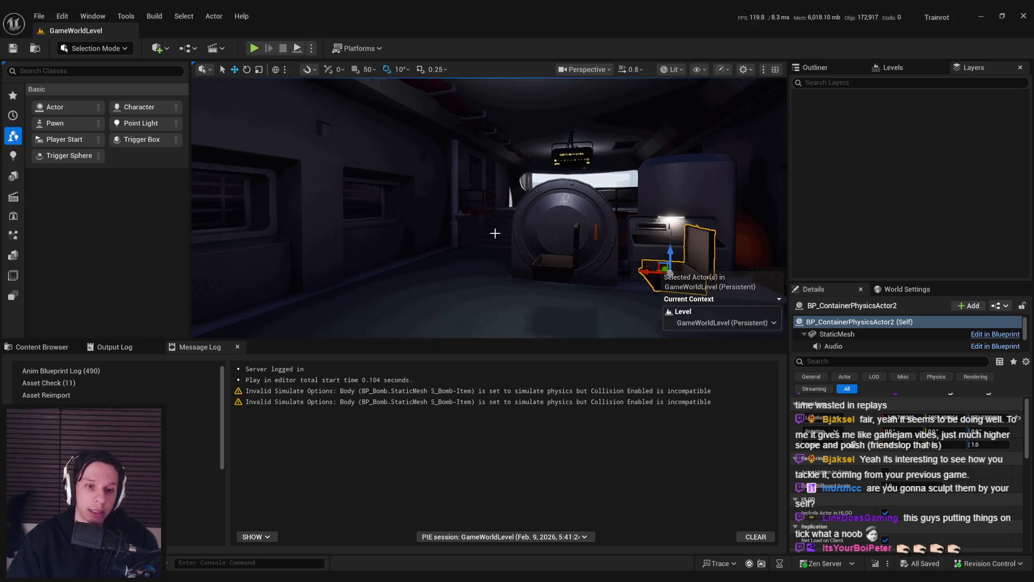
Step: Show the Sounds folder of audio assets, then select and frame the case by the furnace hatch
left_click(42, 346)
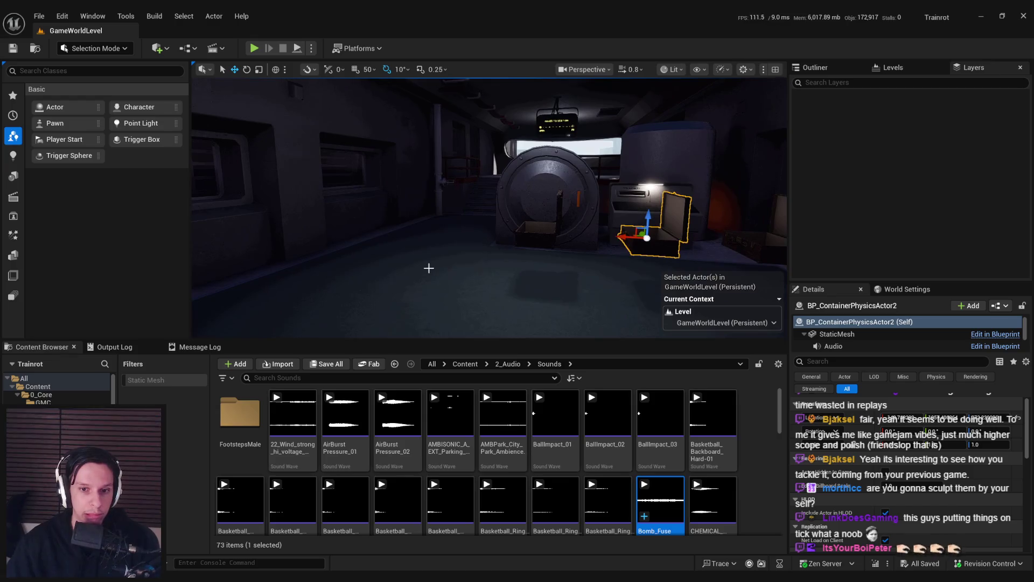
left_click(496, 263)
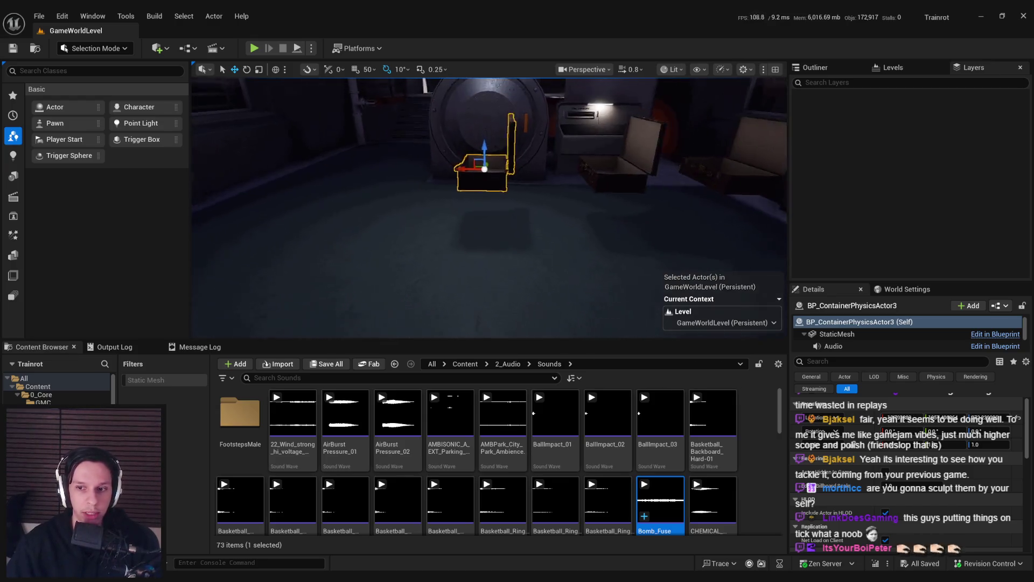
key("f")
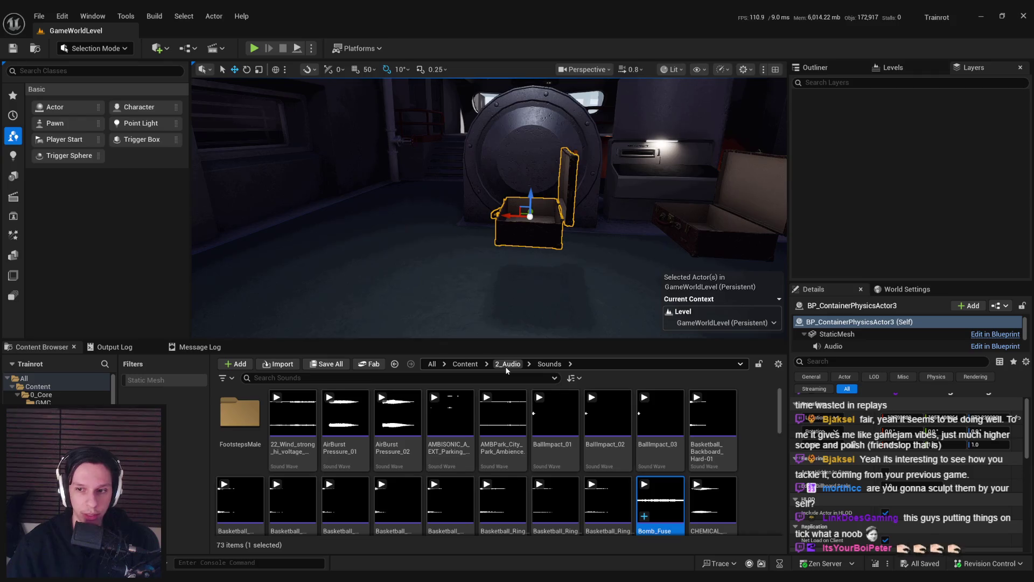